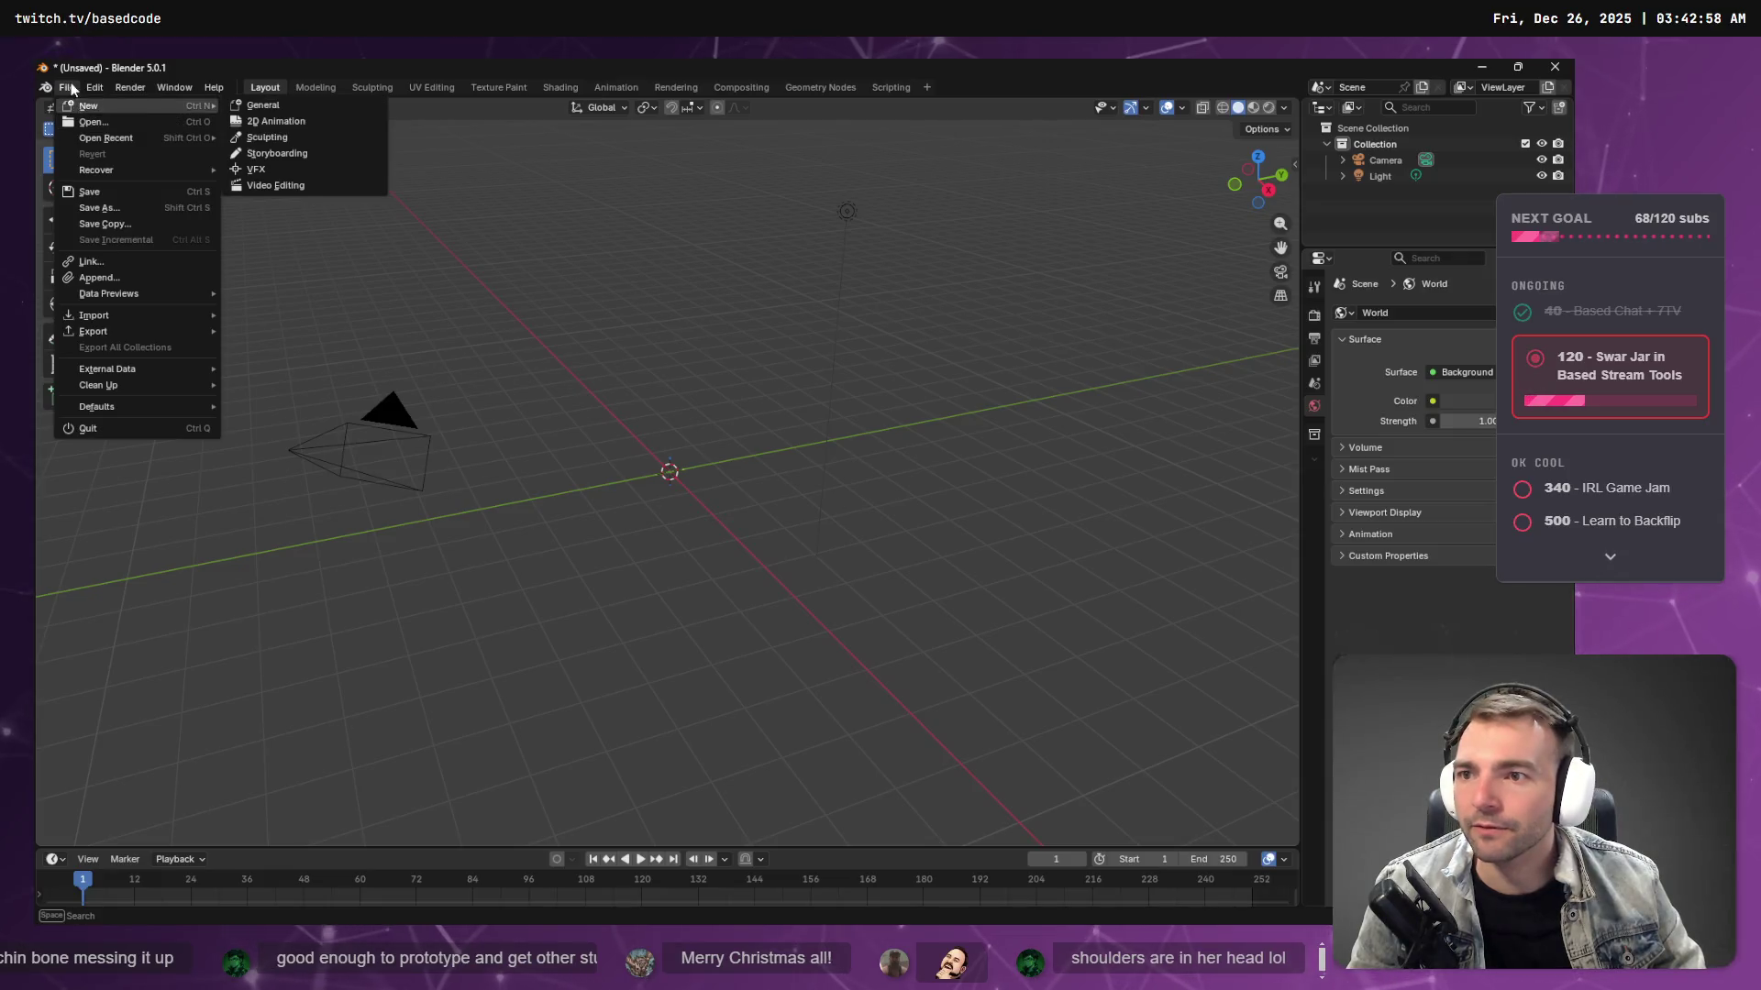
- Import Breathing Idle.fbx and Running.fbx together from Downloads, sorted newest first, via File > Import > FBX
key("Escape")
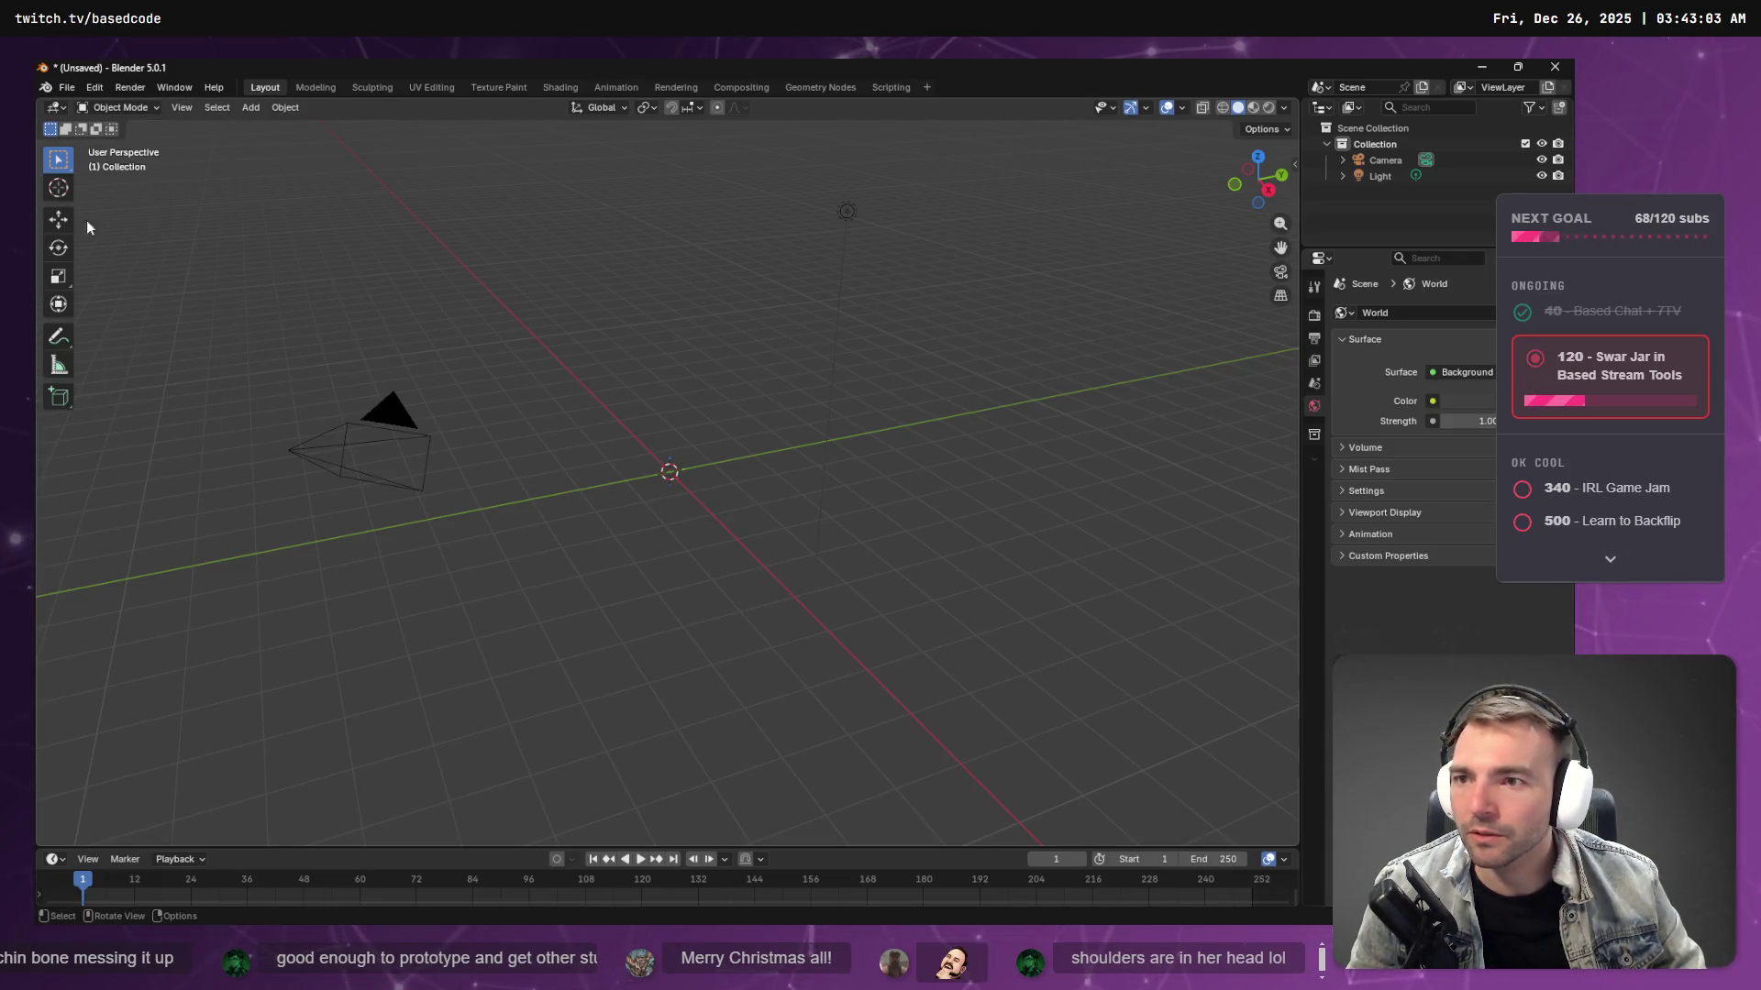
left_click(67, 88)
mouse_move(199, 323)
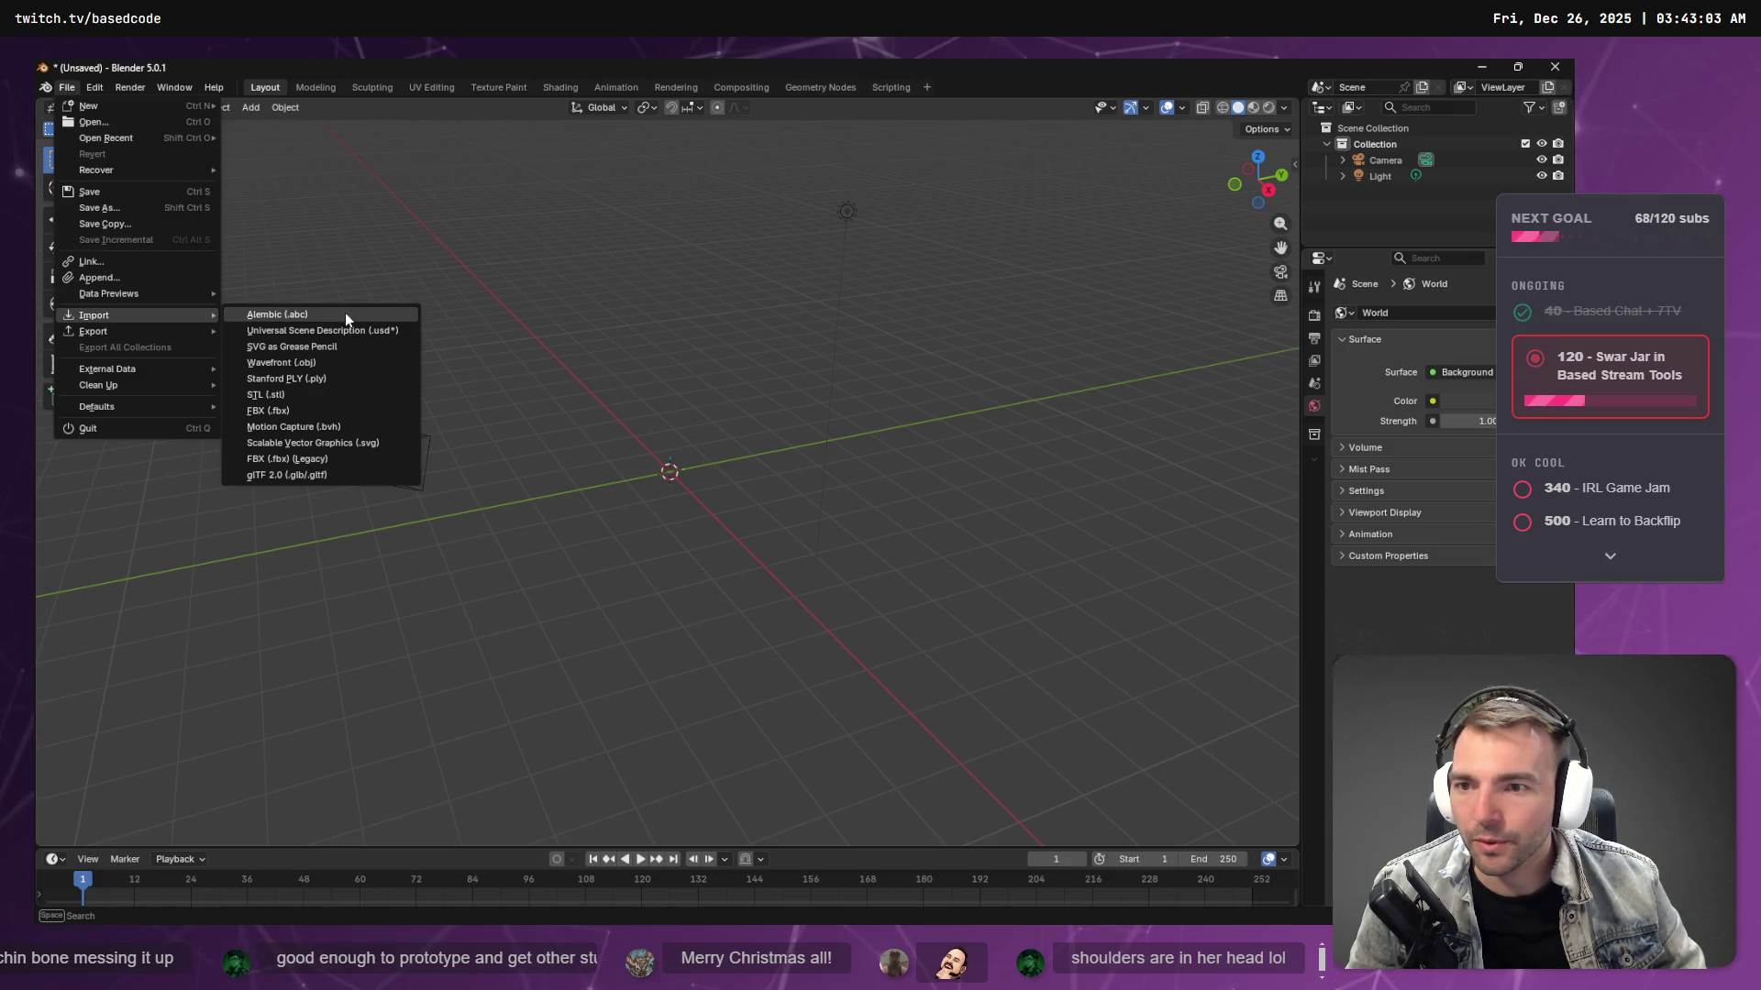
left_click(323, 411)
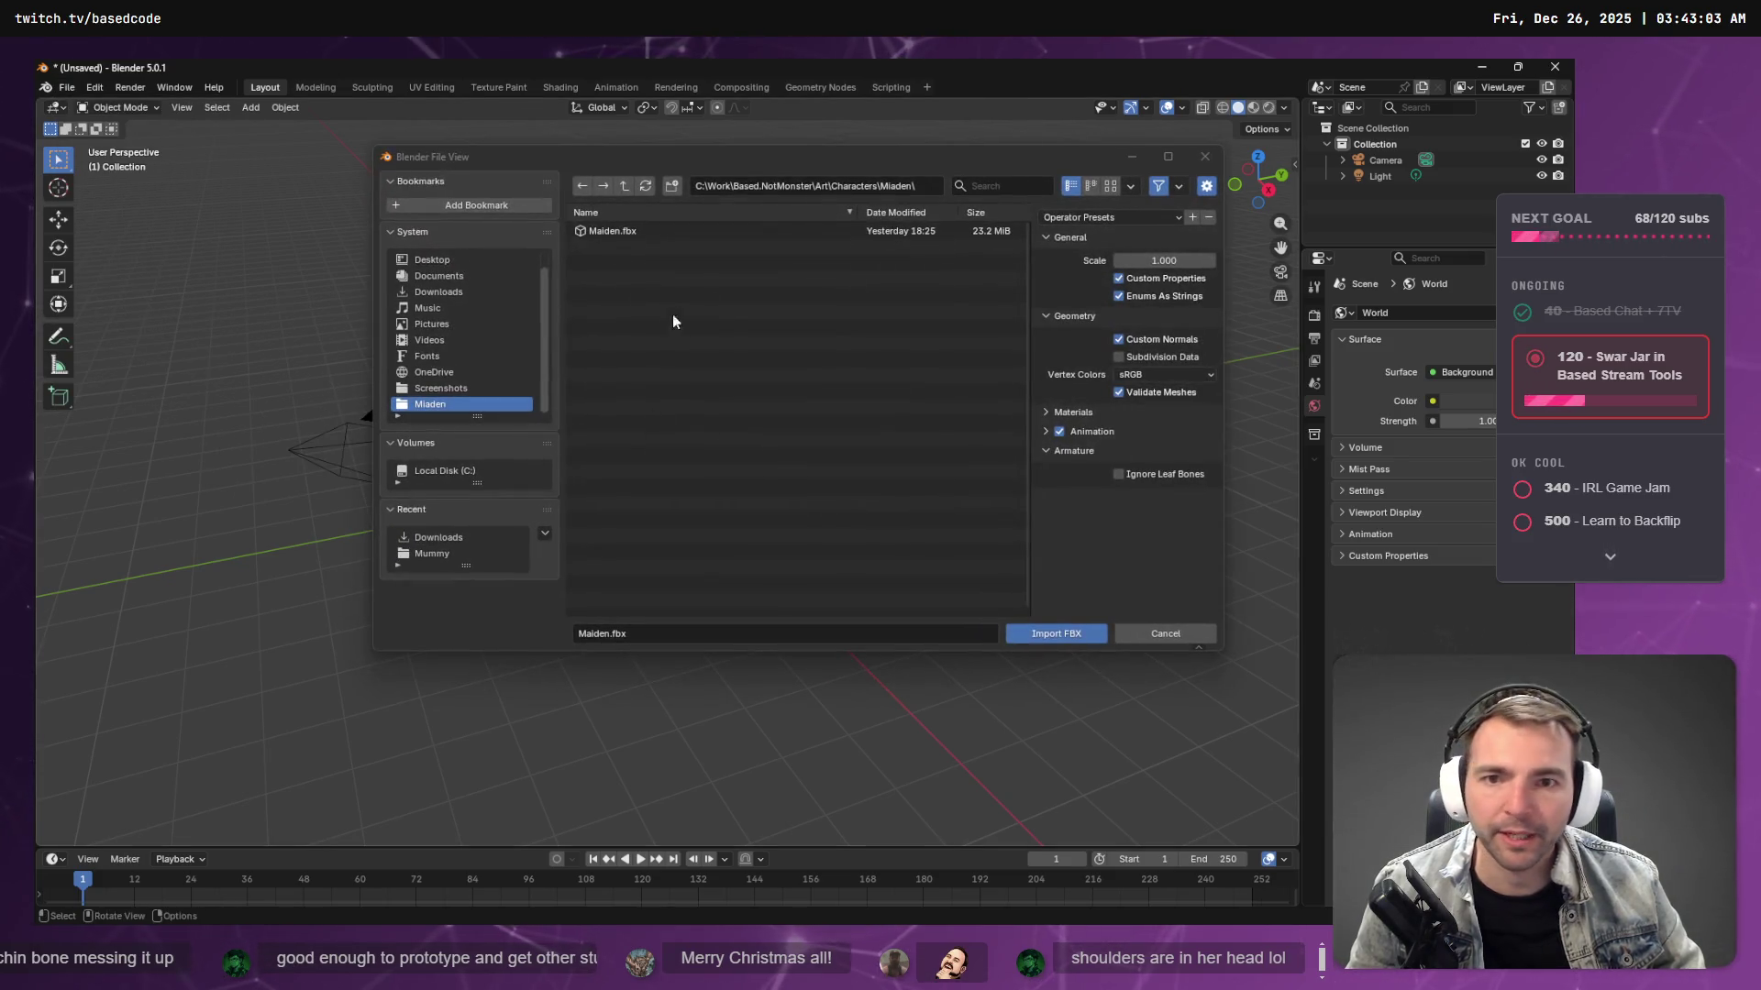
left_click(444, 294)
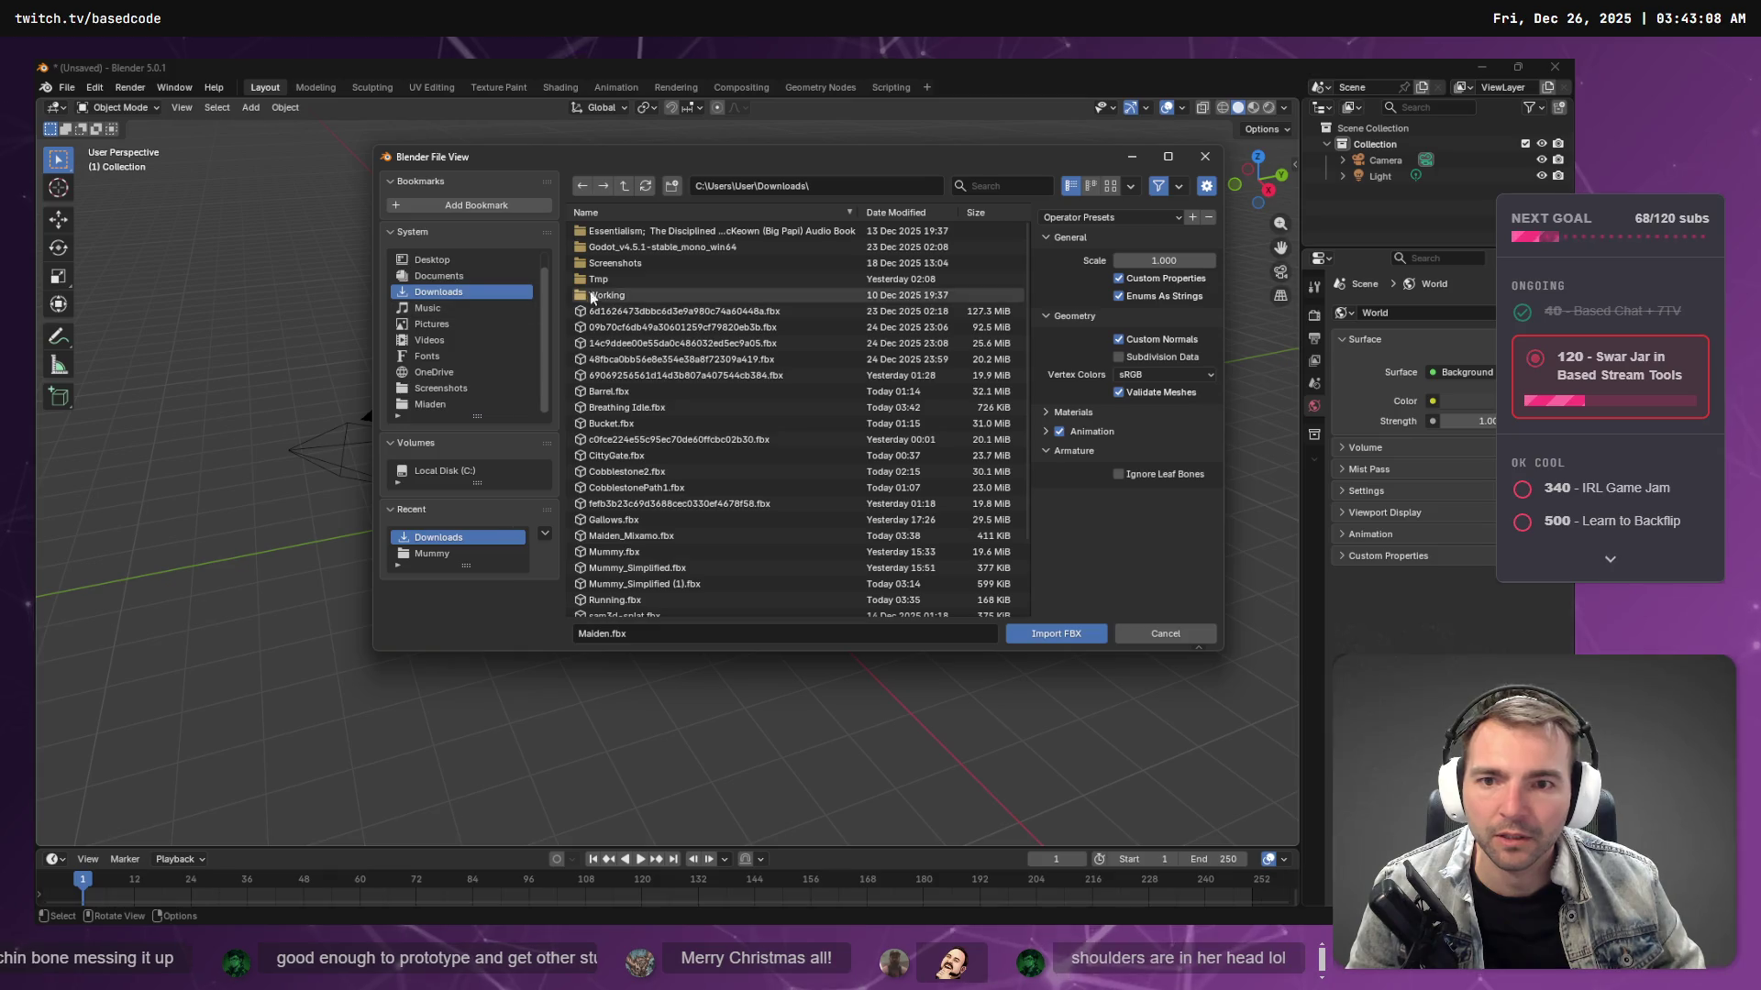
left_click(888, 210)
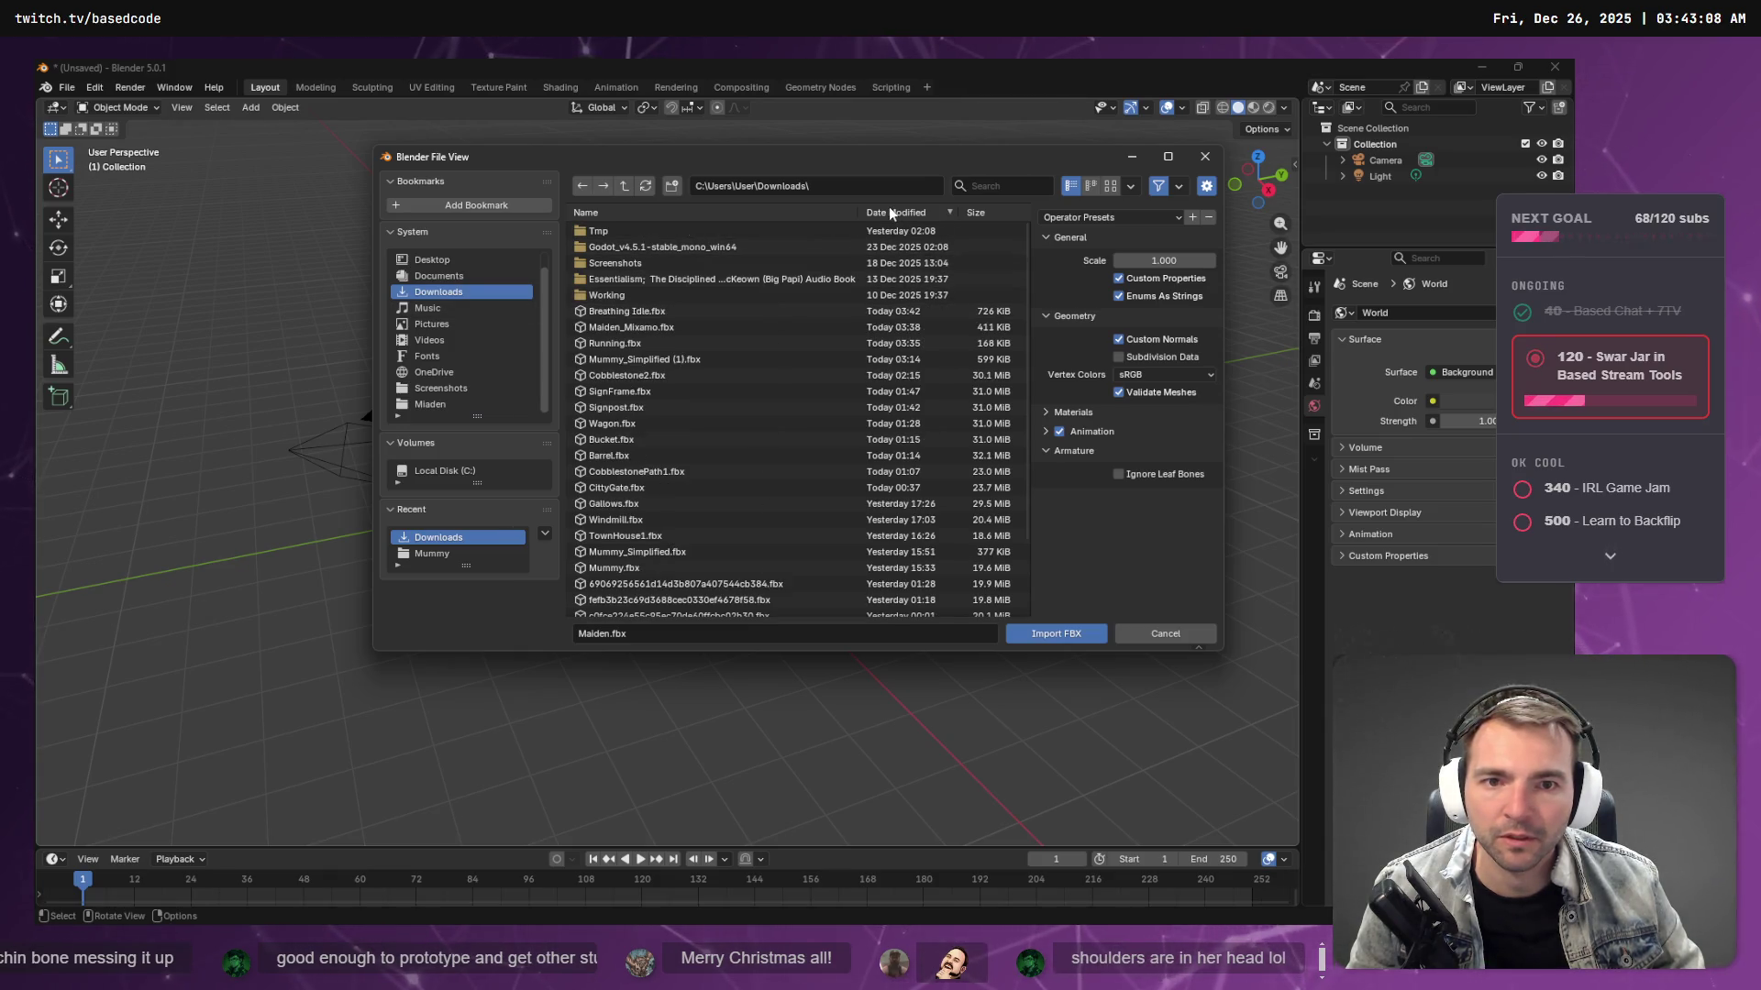
left_click(653, 314)
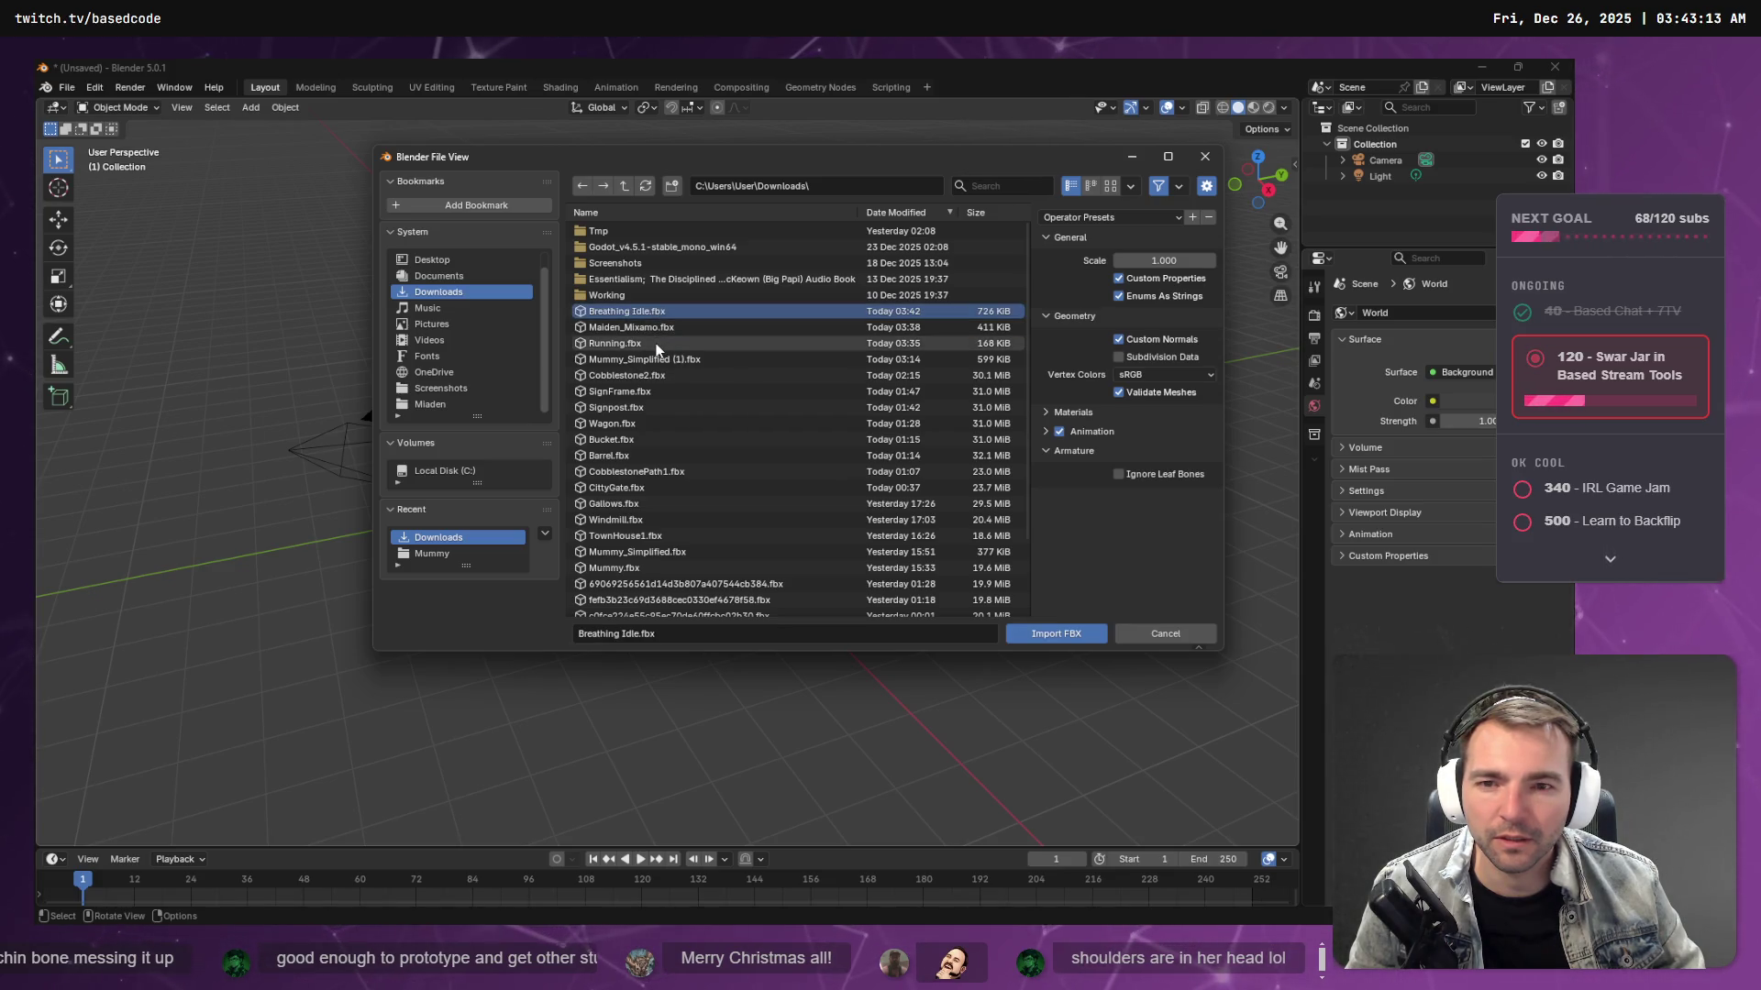
left_click(656, 344, "ctrl")
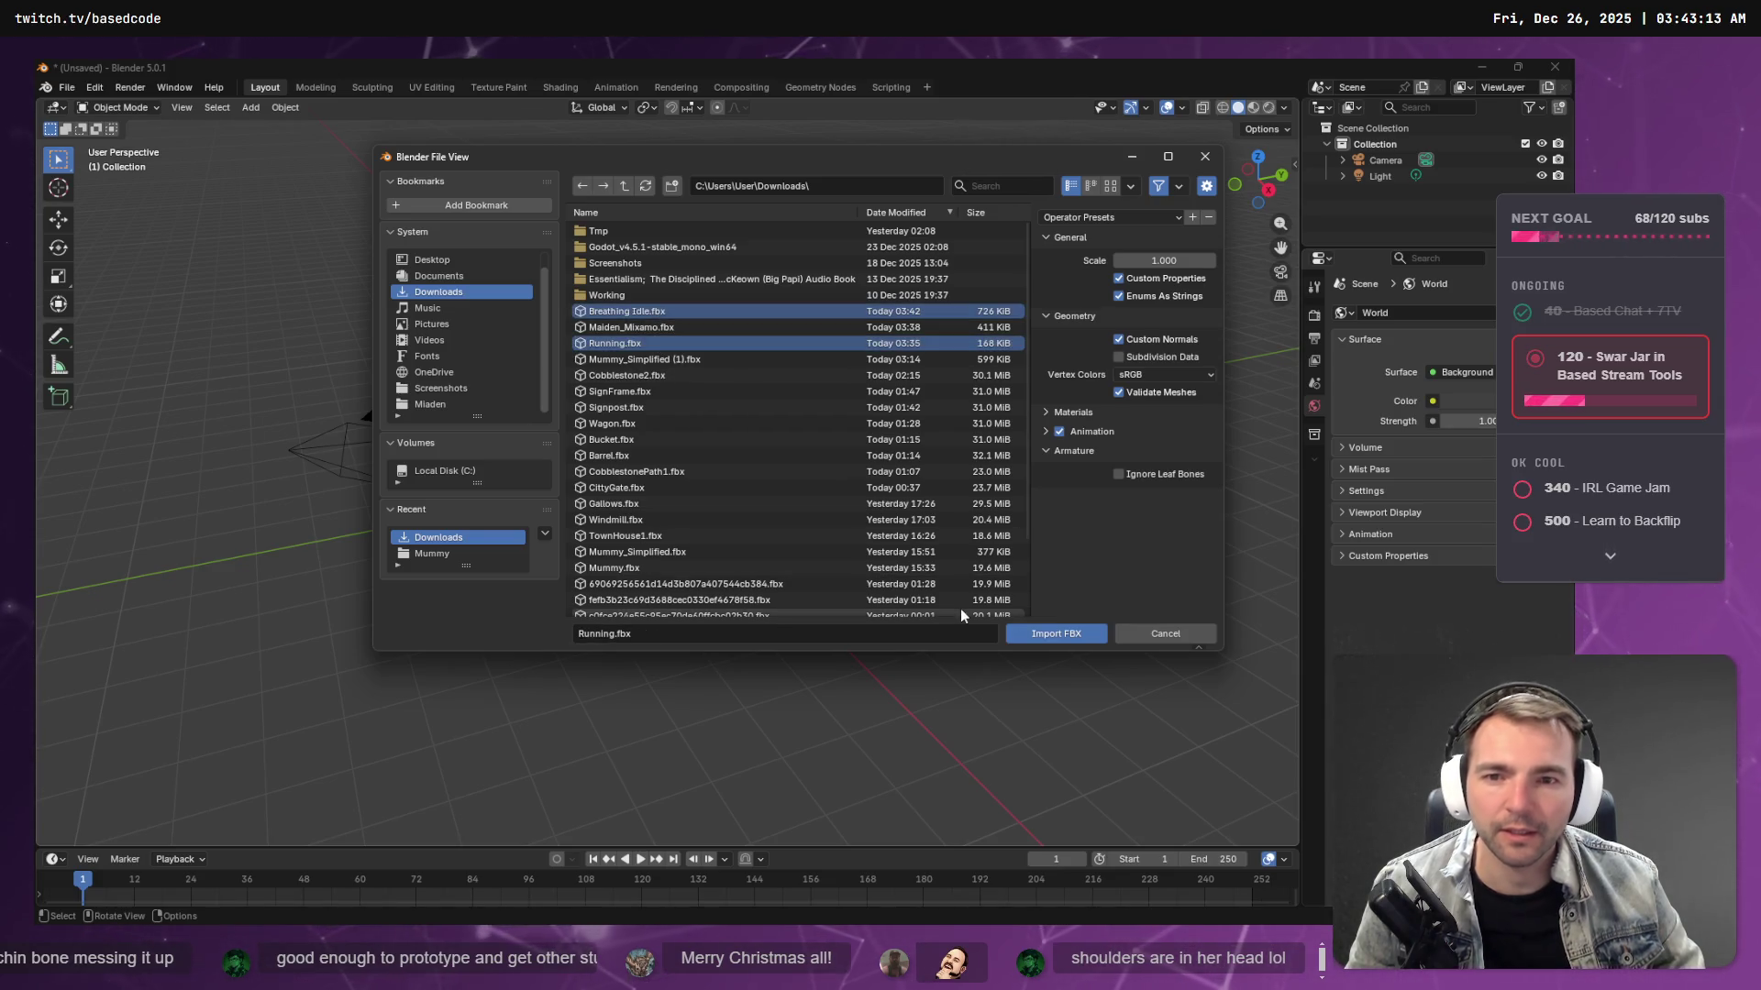
left_click(1044, 634)
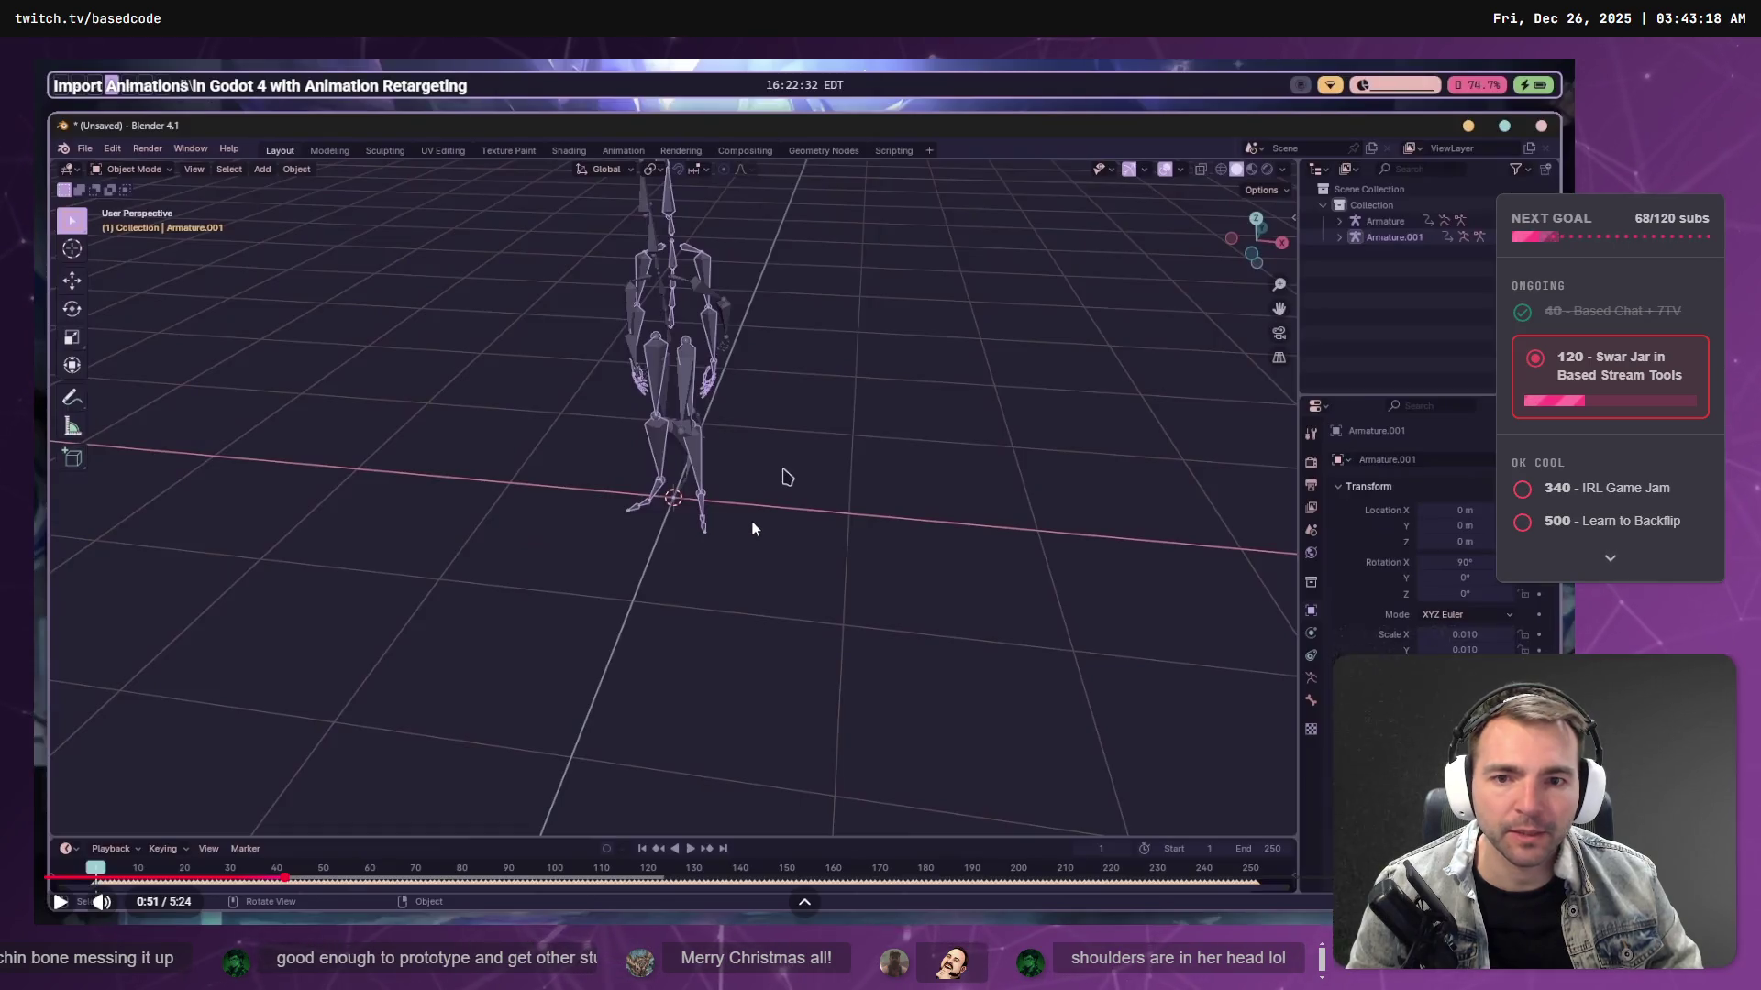
- Zoom and orbit the viewport around Armature and Armature.001 while following the tutorial video
left_click(752, 529)
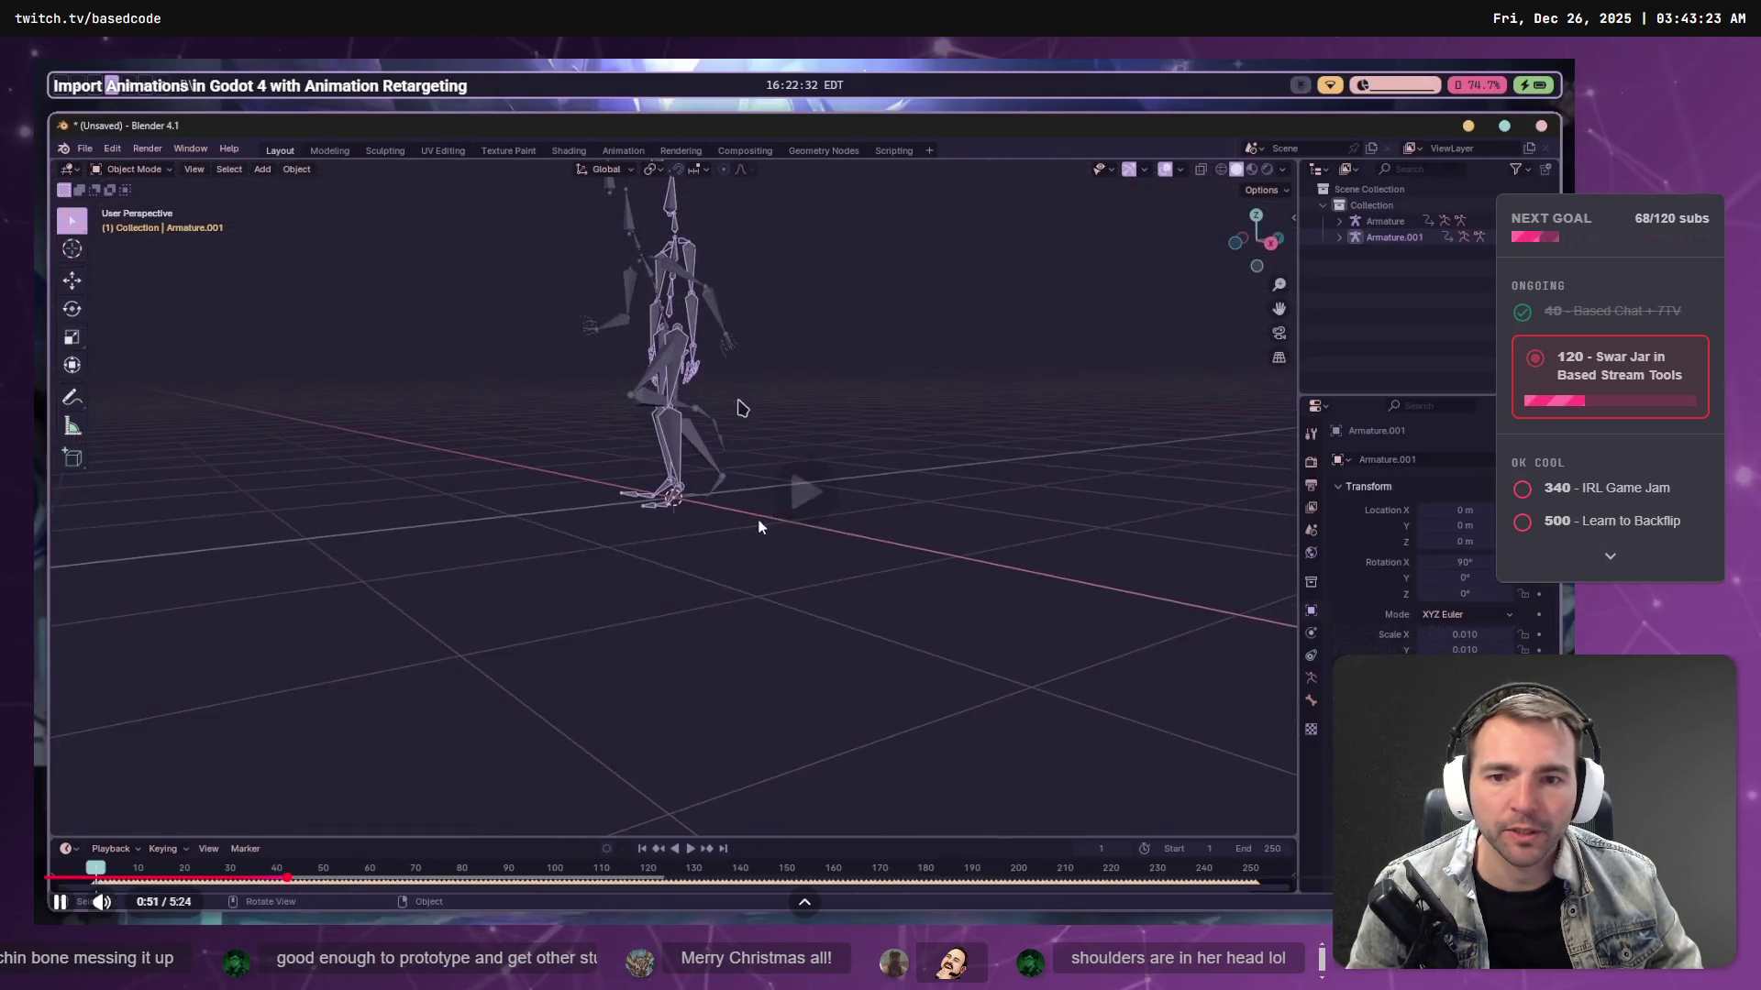
key("alt+Tab")
scroll(758, 527, "up", 8)
scroll(717, 460, "down", 2)
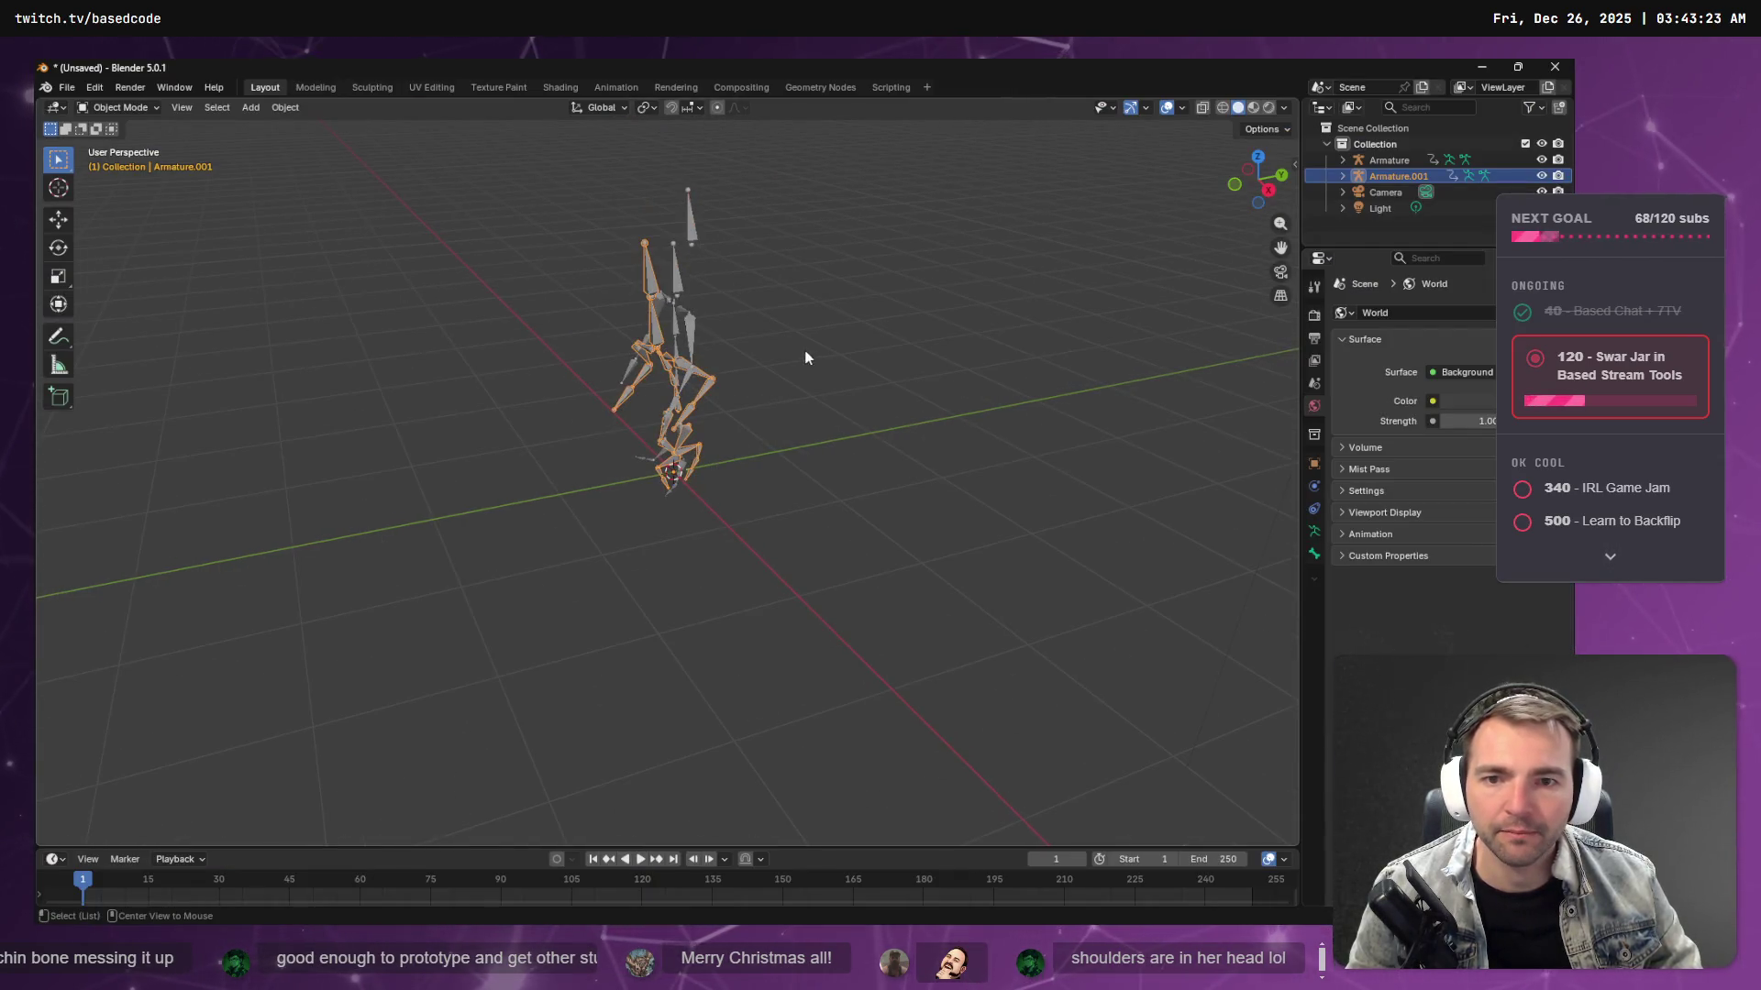
mouse_move(779, 357)
middle_mouse_down()
mouse_move(837, 366)
mouse_move(808, 383)
mouse_move(894, 443)
middle_mouse_up()
key("alt+Tab")
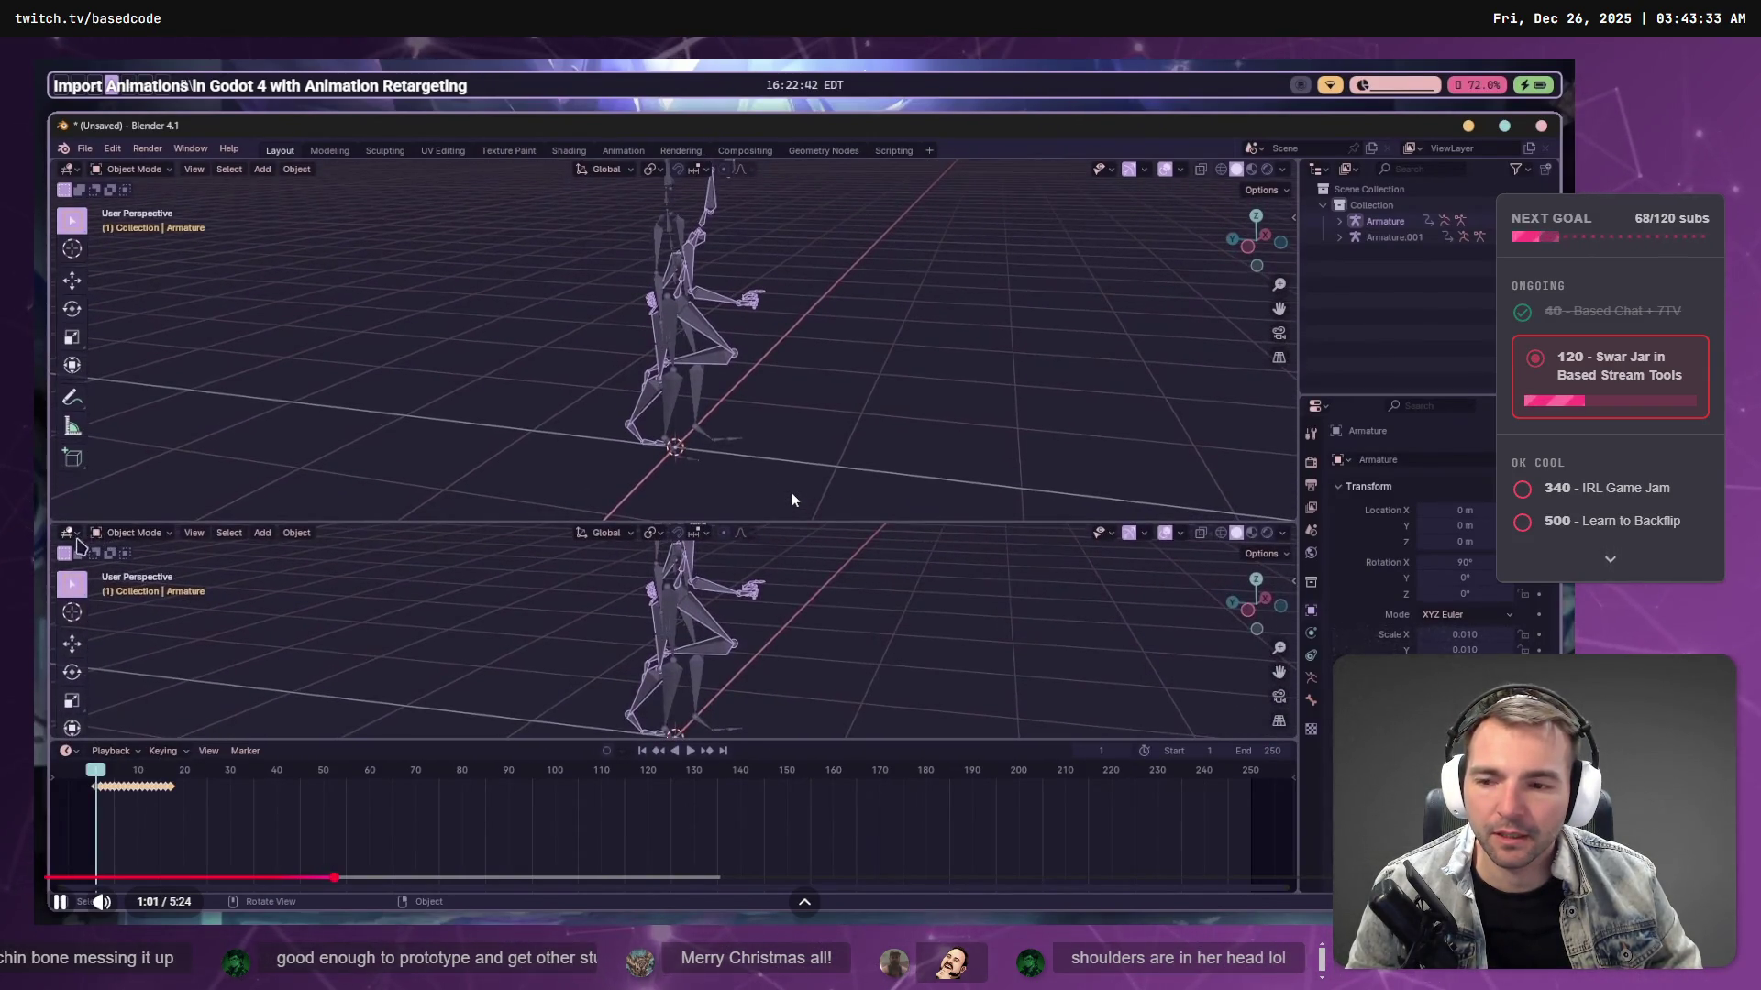
left_click(807, 300)
key("alt+Tab")
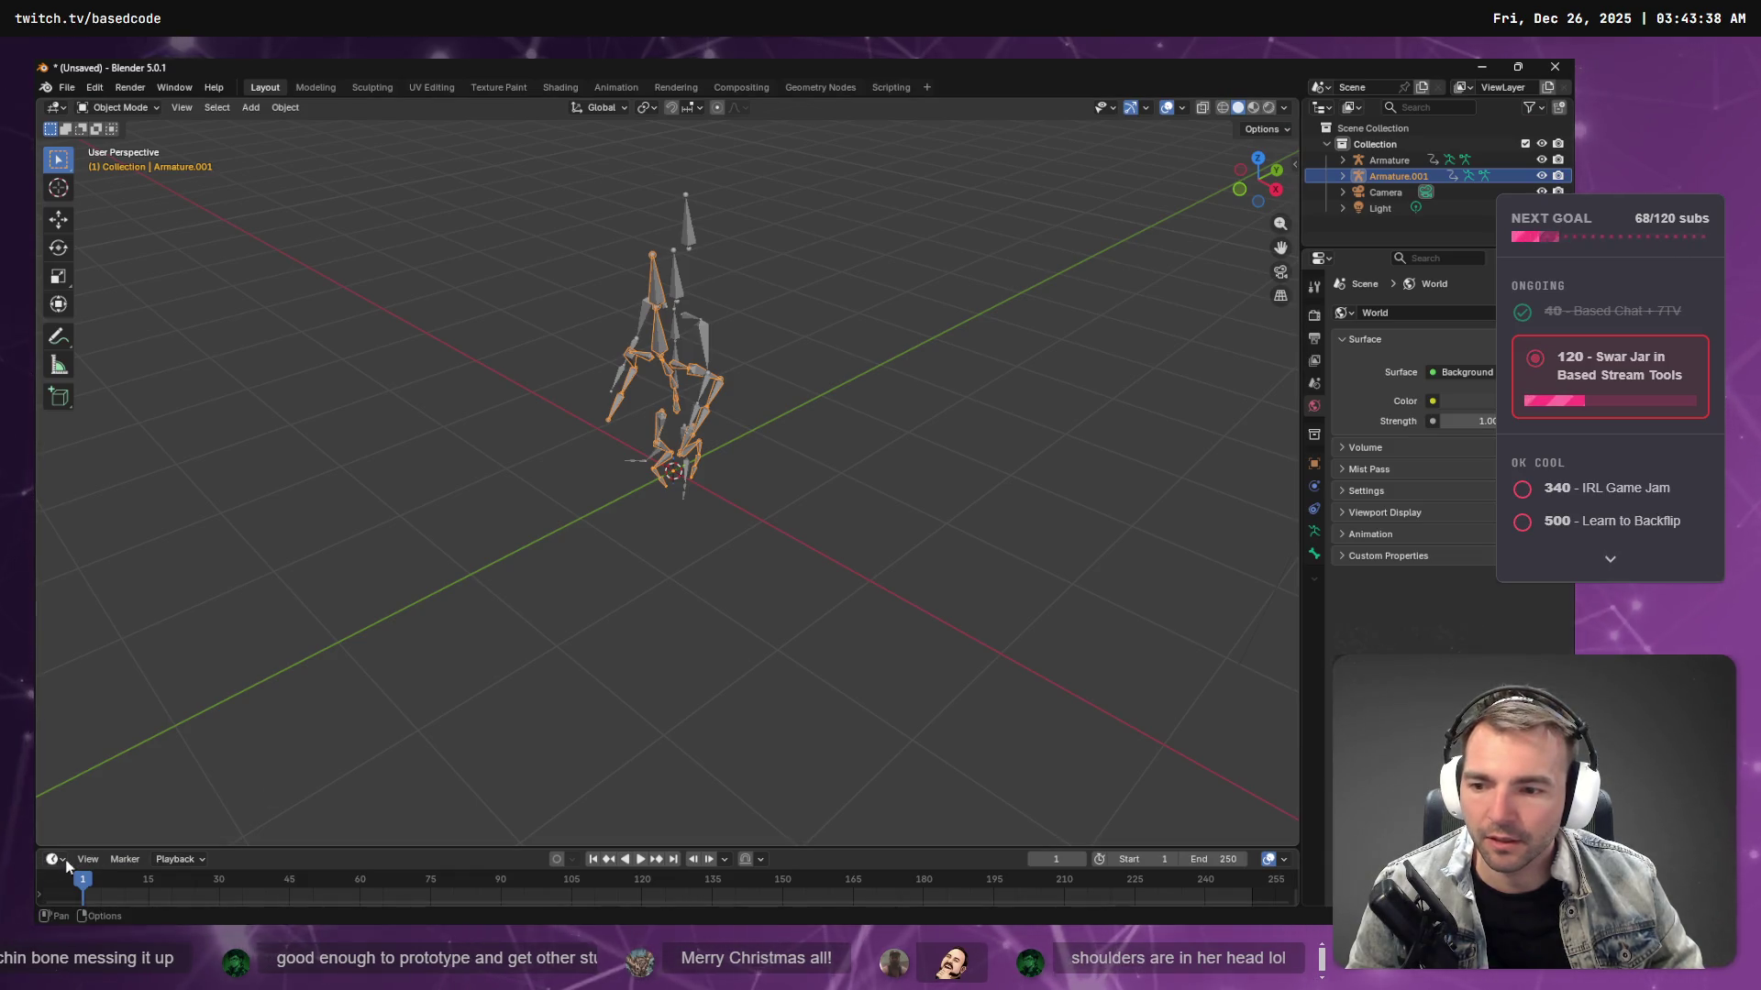
- Make the timeline area much taller and change its editor type to Dope Sheet
left_click_drag(81, 850, 202, 503)
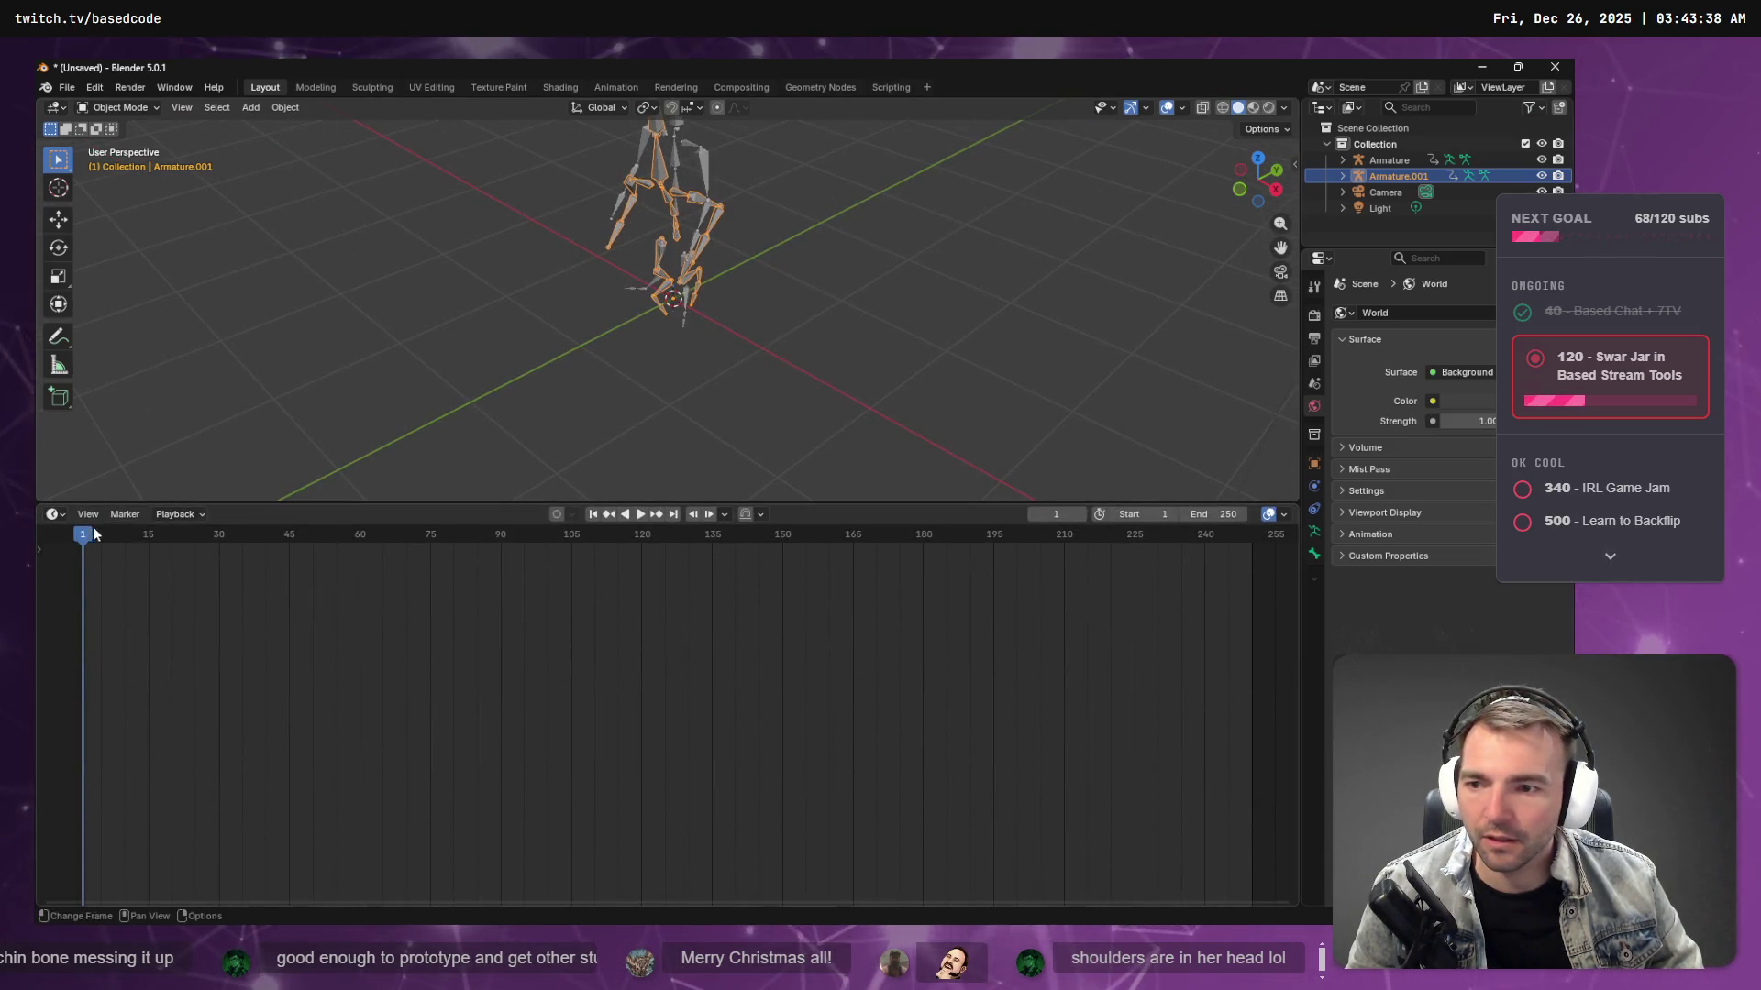
left_click(88, 513)
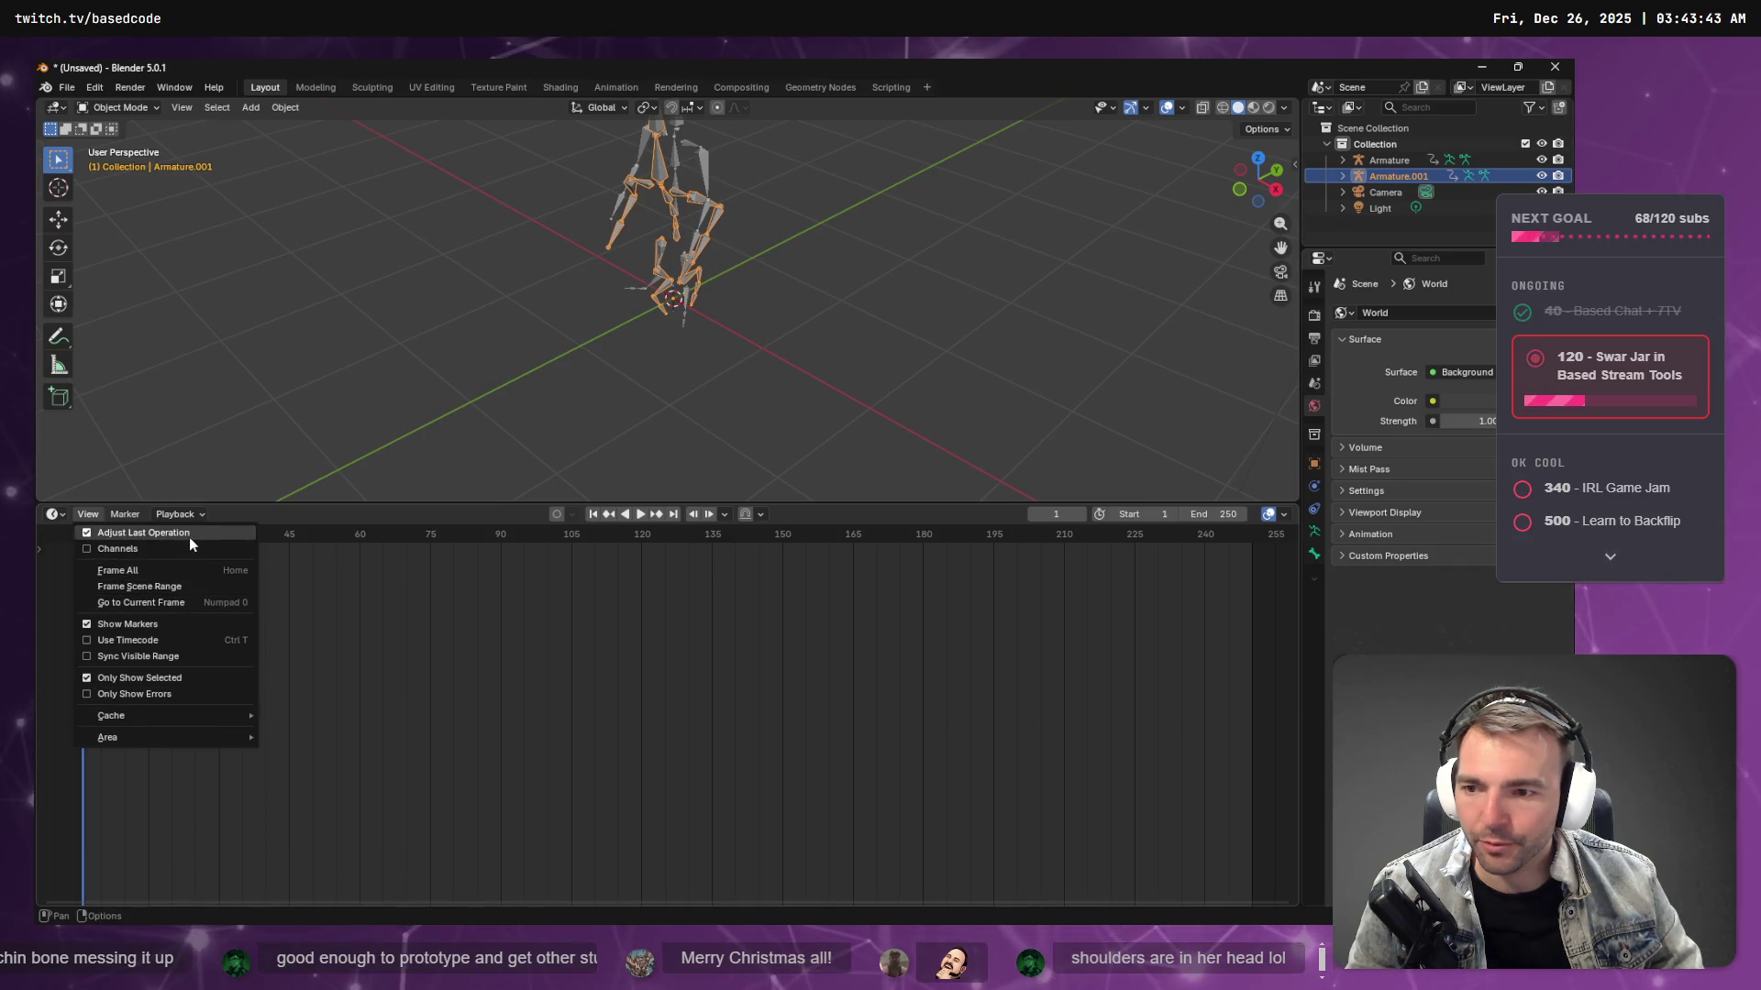
left_click(53, 514)
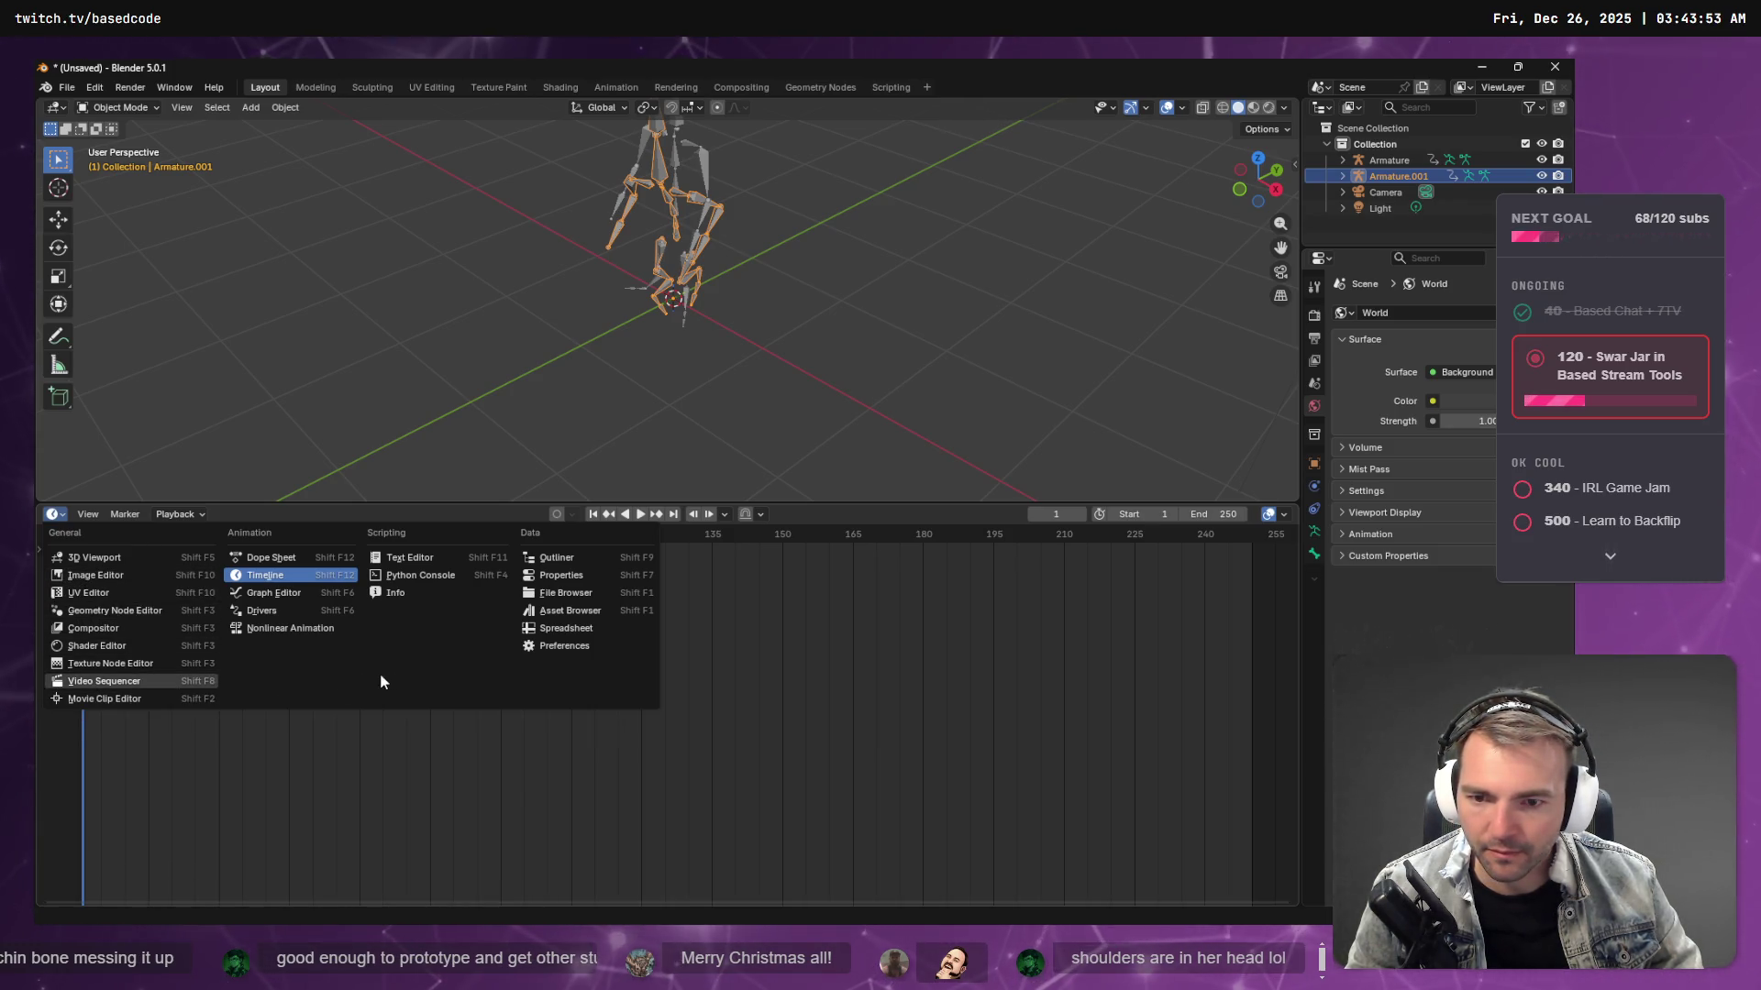
key("alt+Tab")
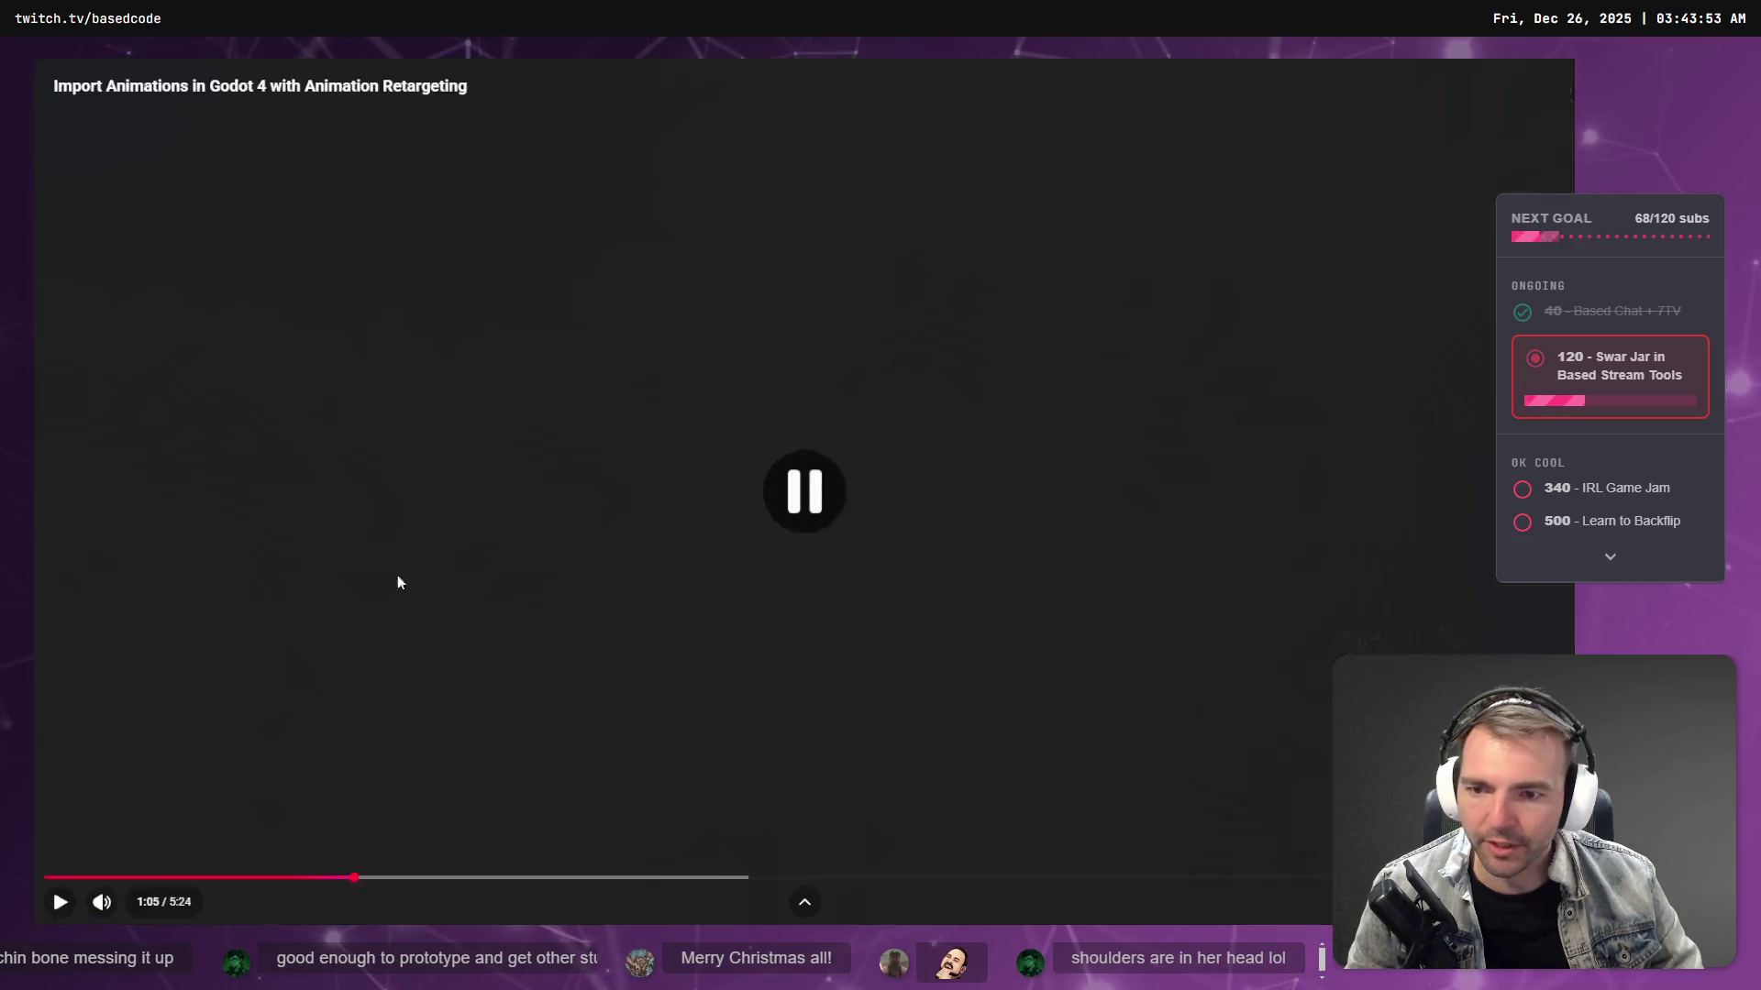
left_click(691, 455)
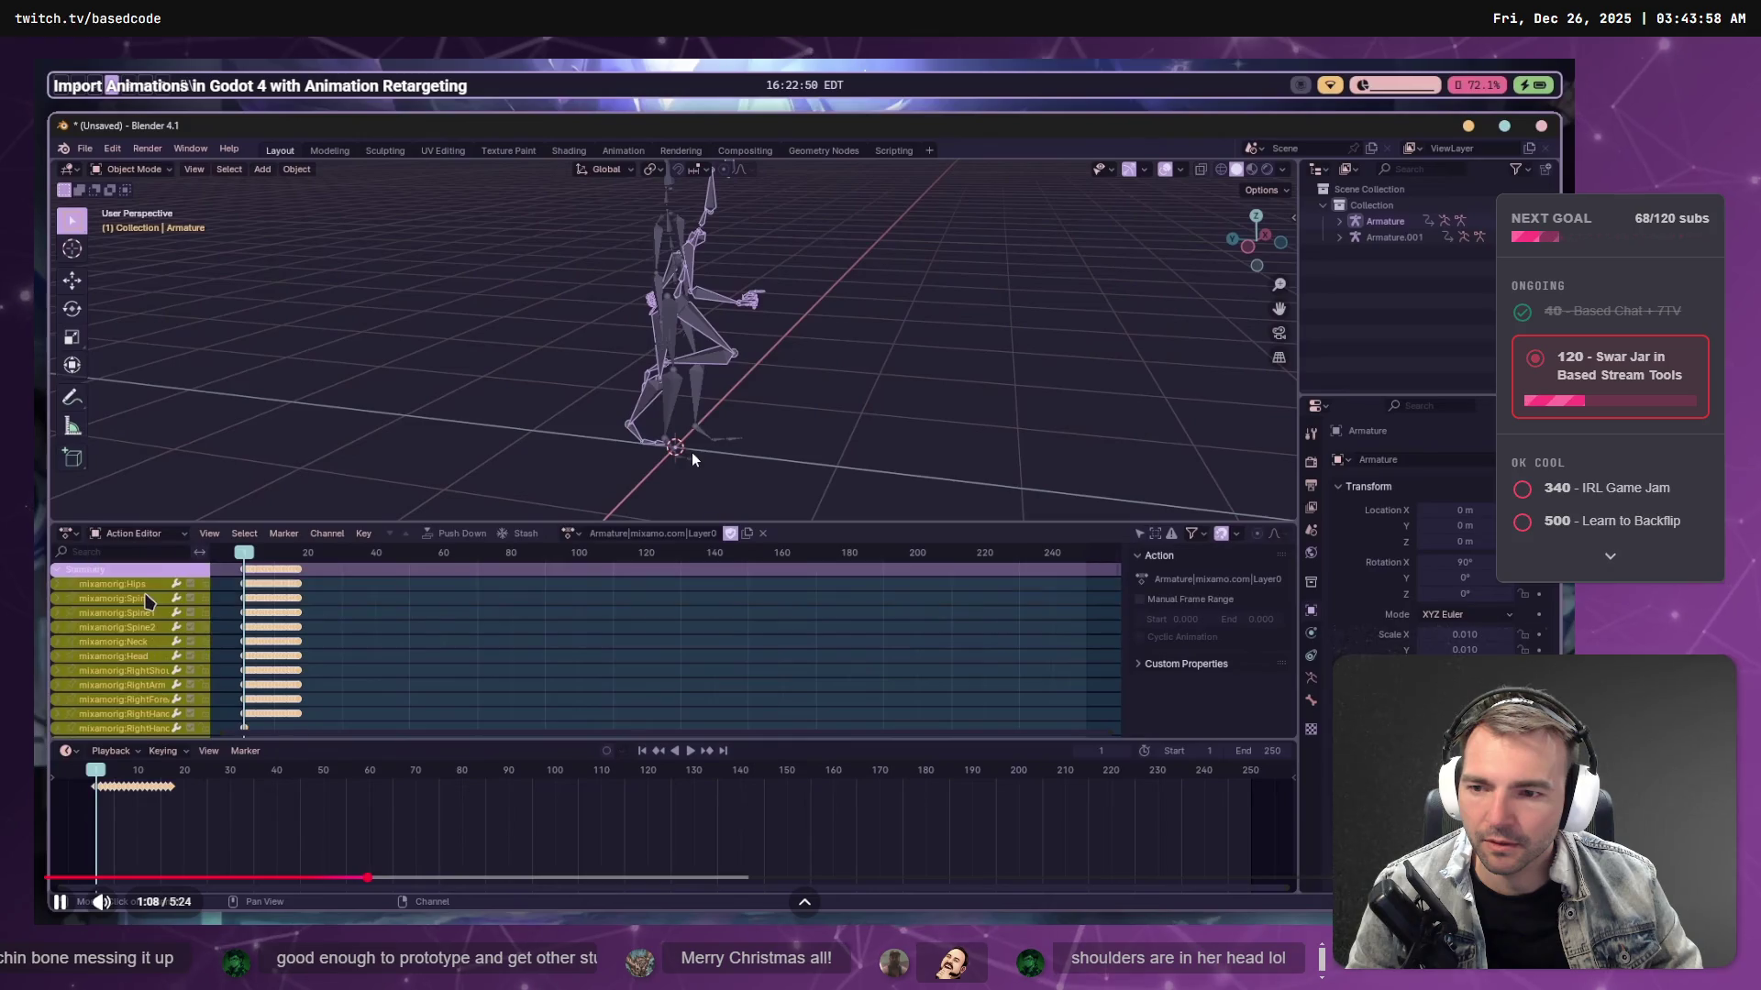
key("alt+Tab")
- Switch the Dope Sheet mode to Action Editor, showing the mixamo.com.001 action
left_click(113, 514)
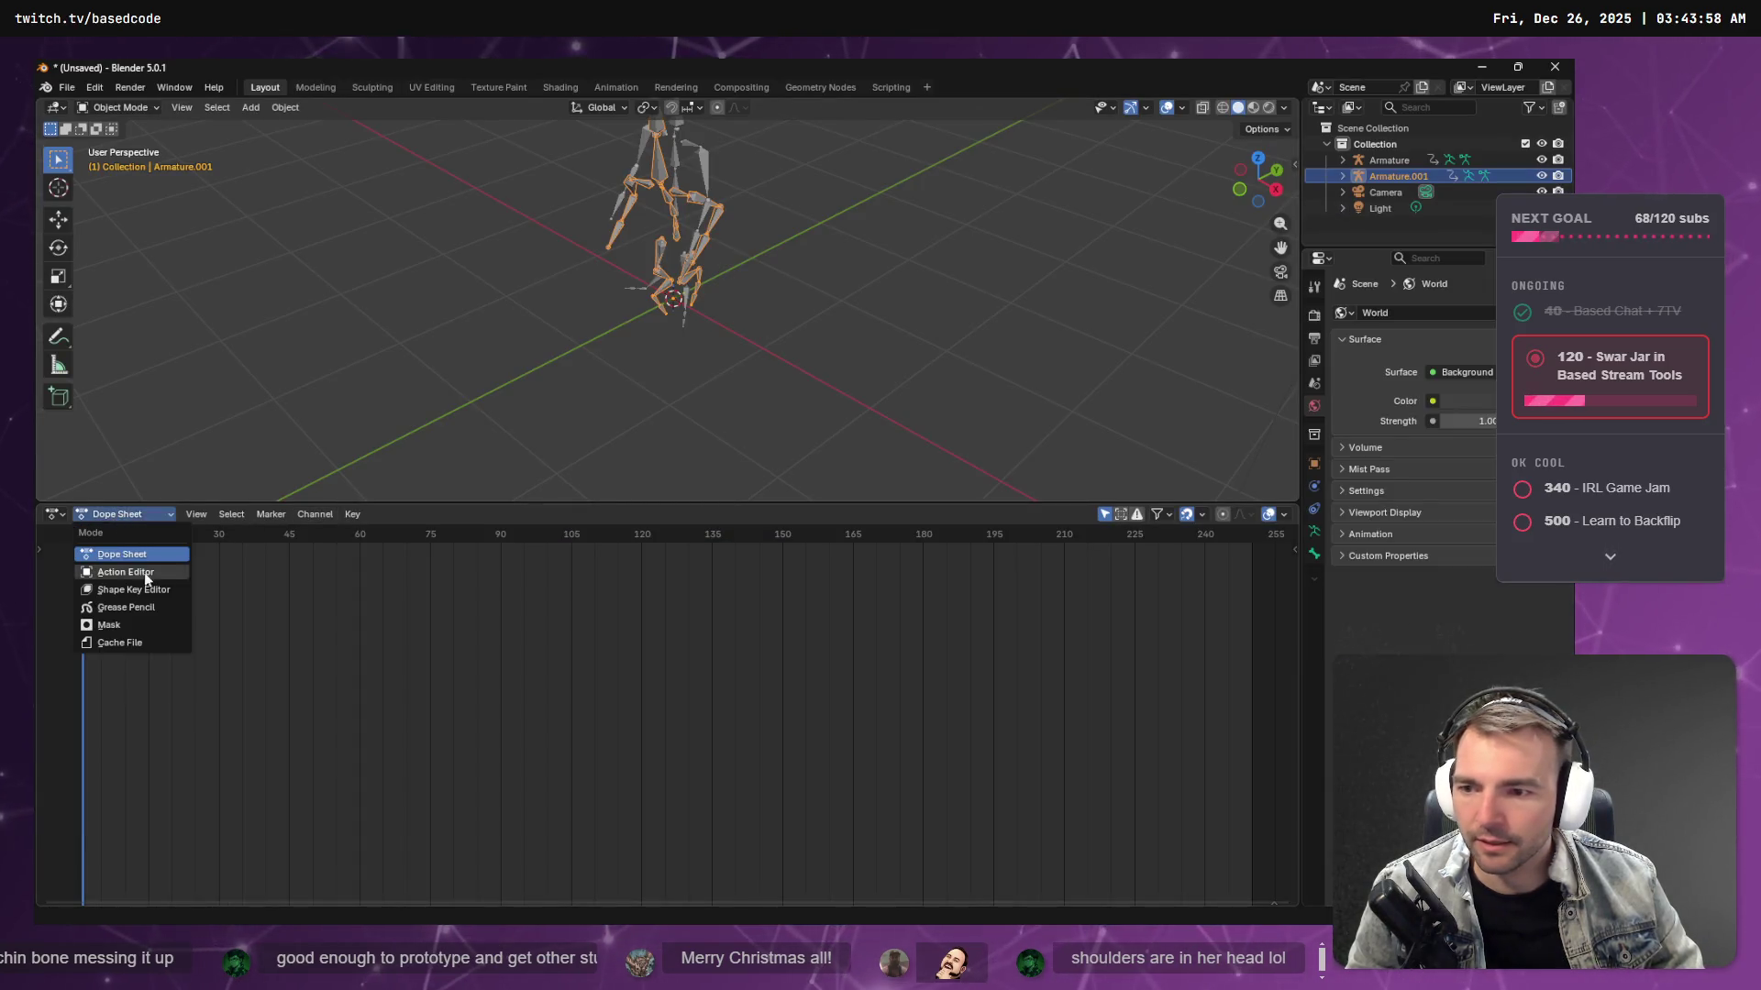
left_click(157, 572)
key("alt+Tab")
left_click(536, 442)
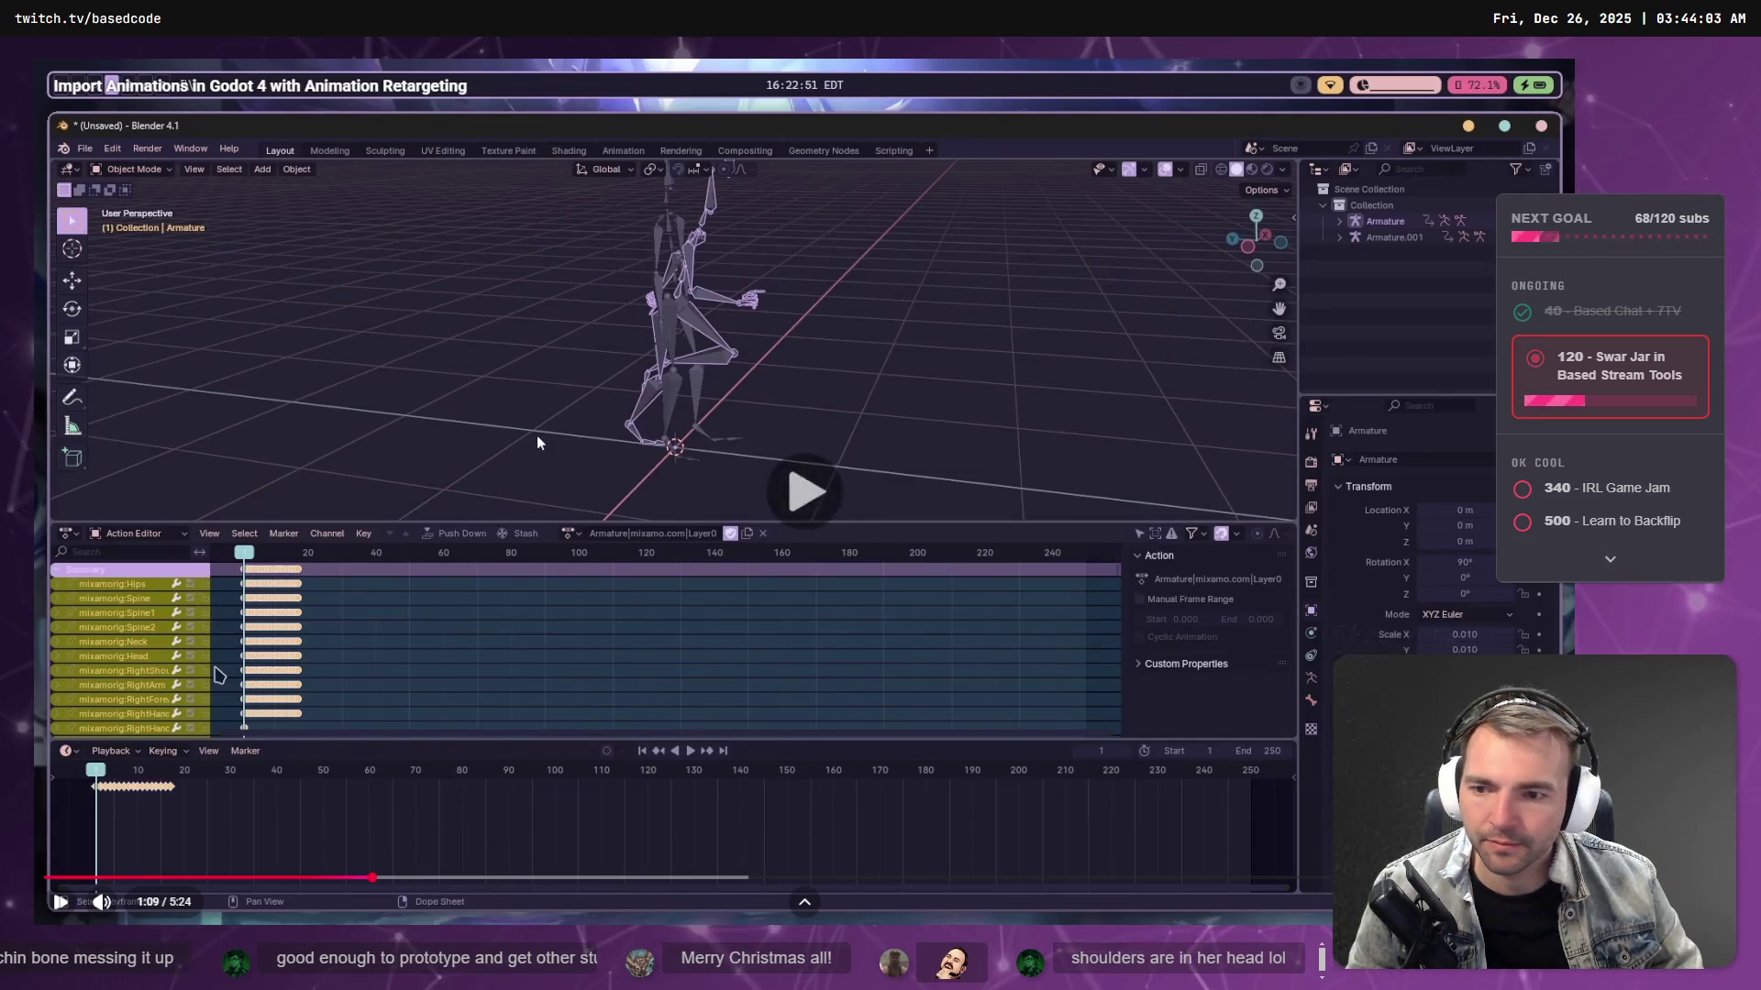
left_click(554, 434)
- Select the Armature object and rewind the tutorial to about 0:47 to rewatch the steps
key("alt+Tab")
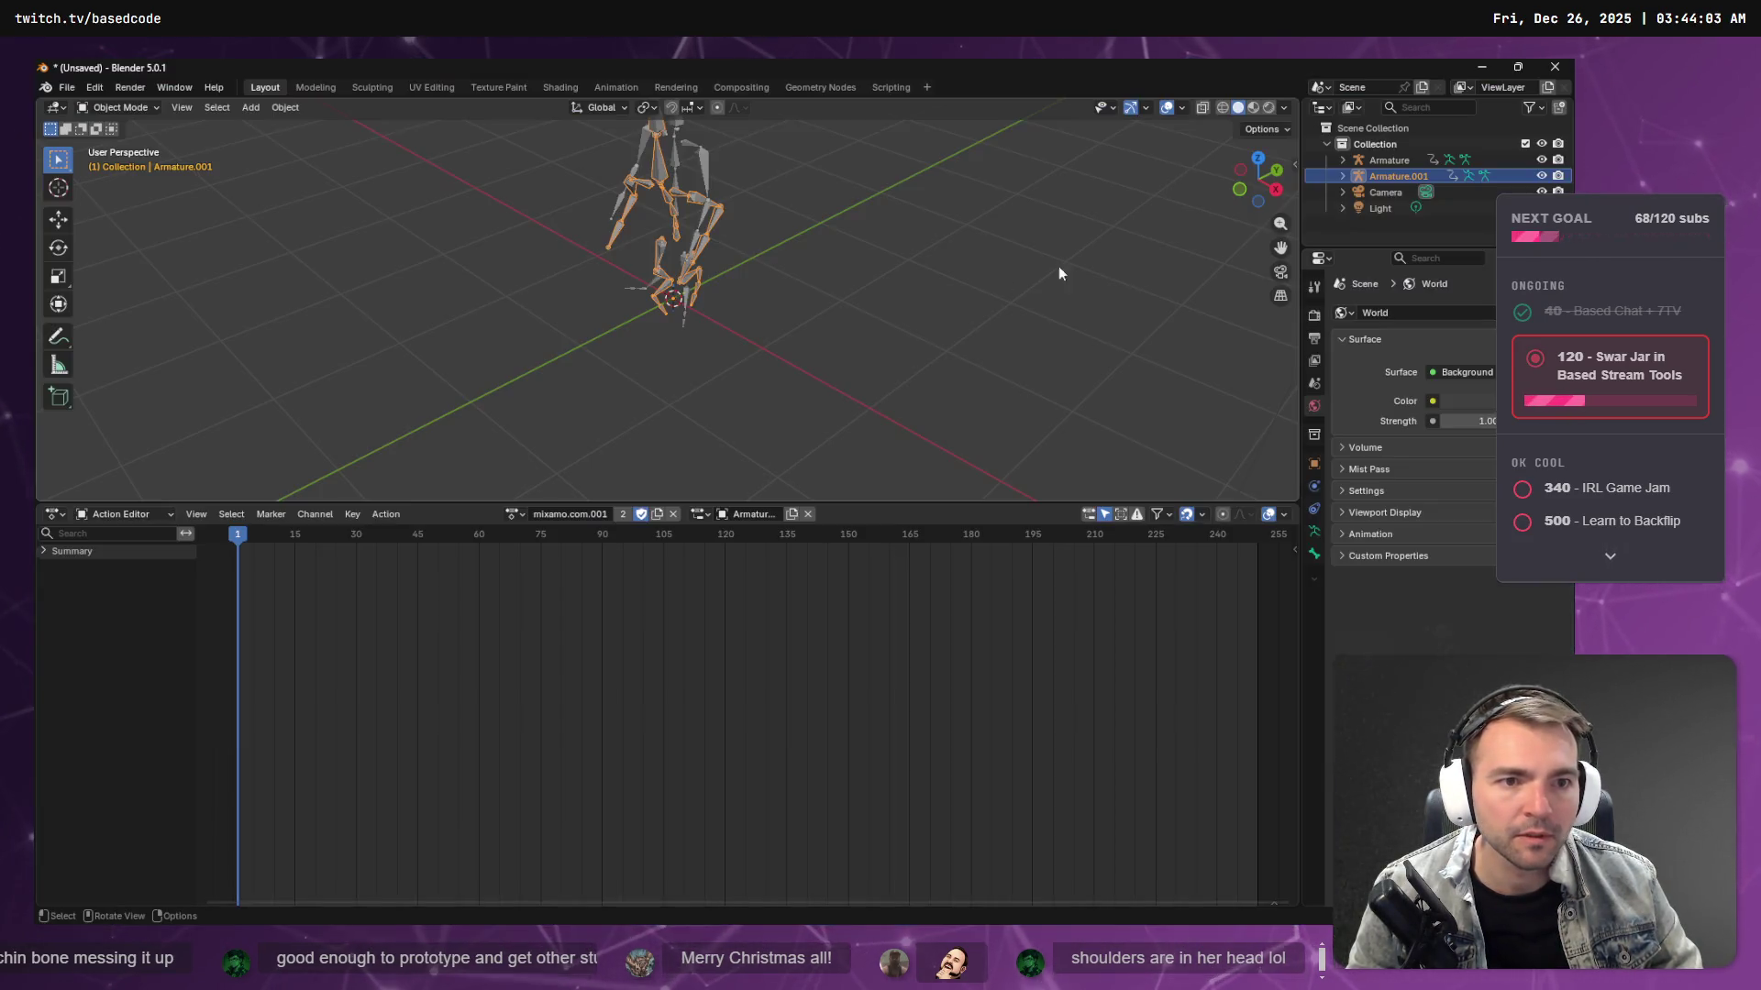
left_click(1377, 161)
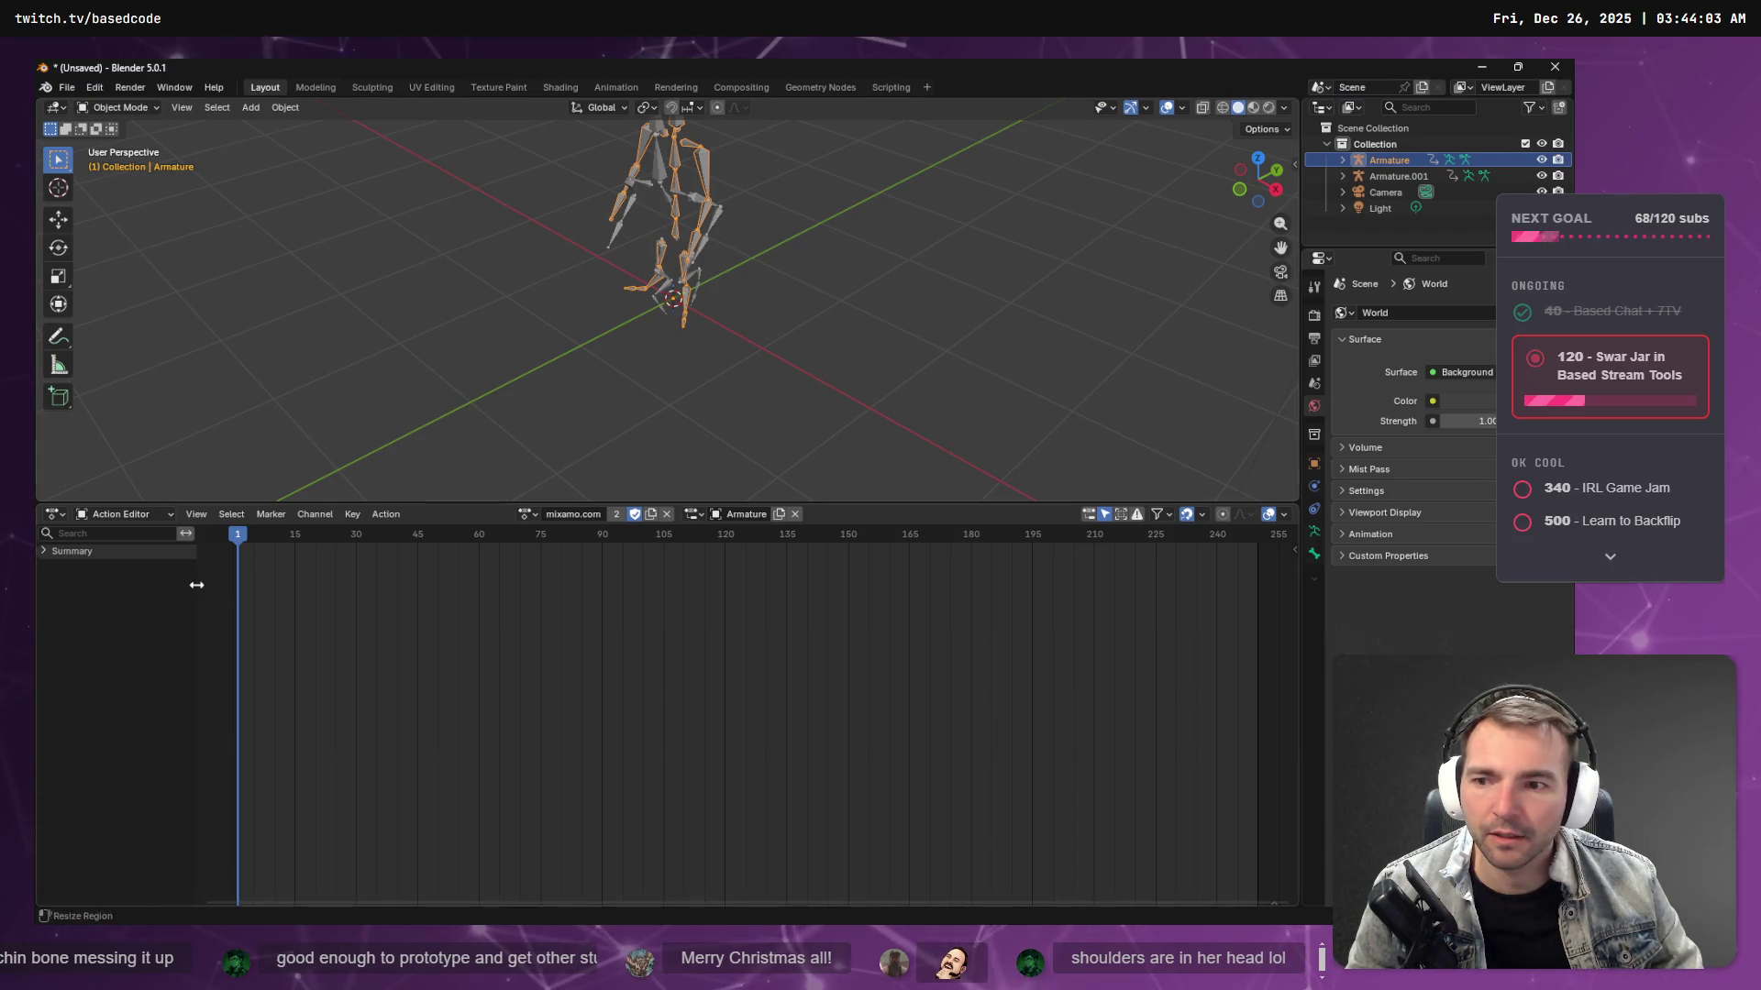
key("alt+Tab")
left_click(510, 460)
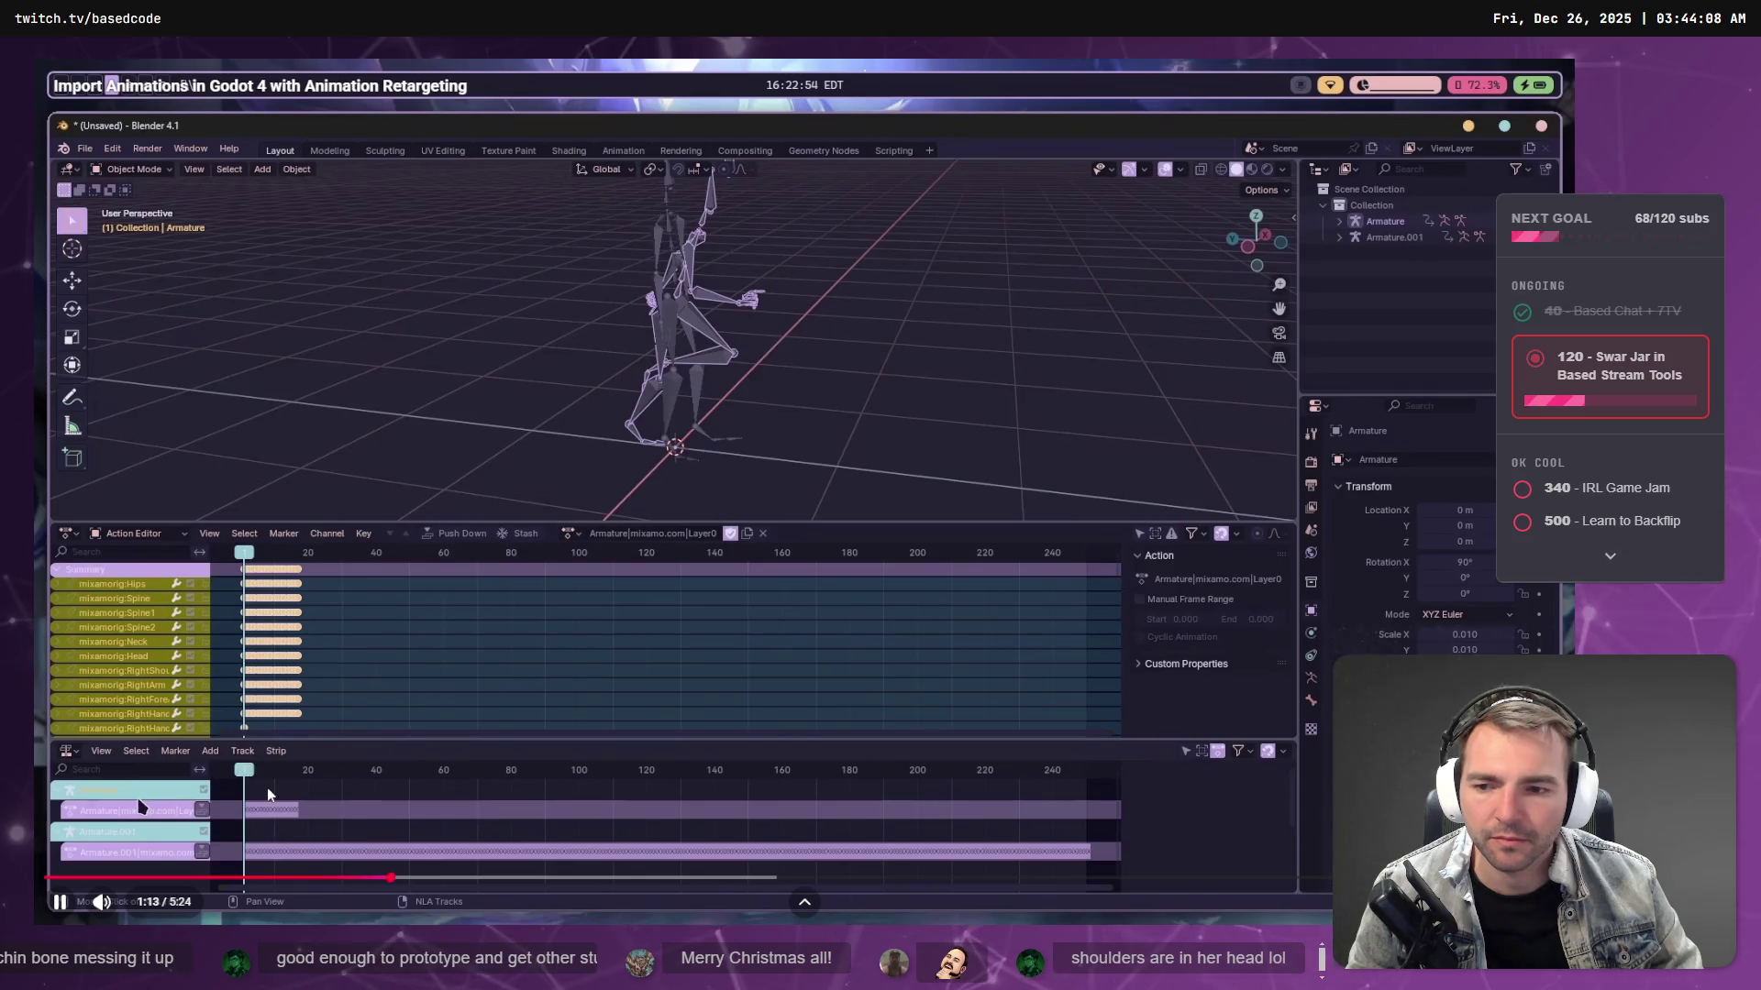
key("alt+Tab")
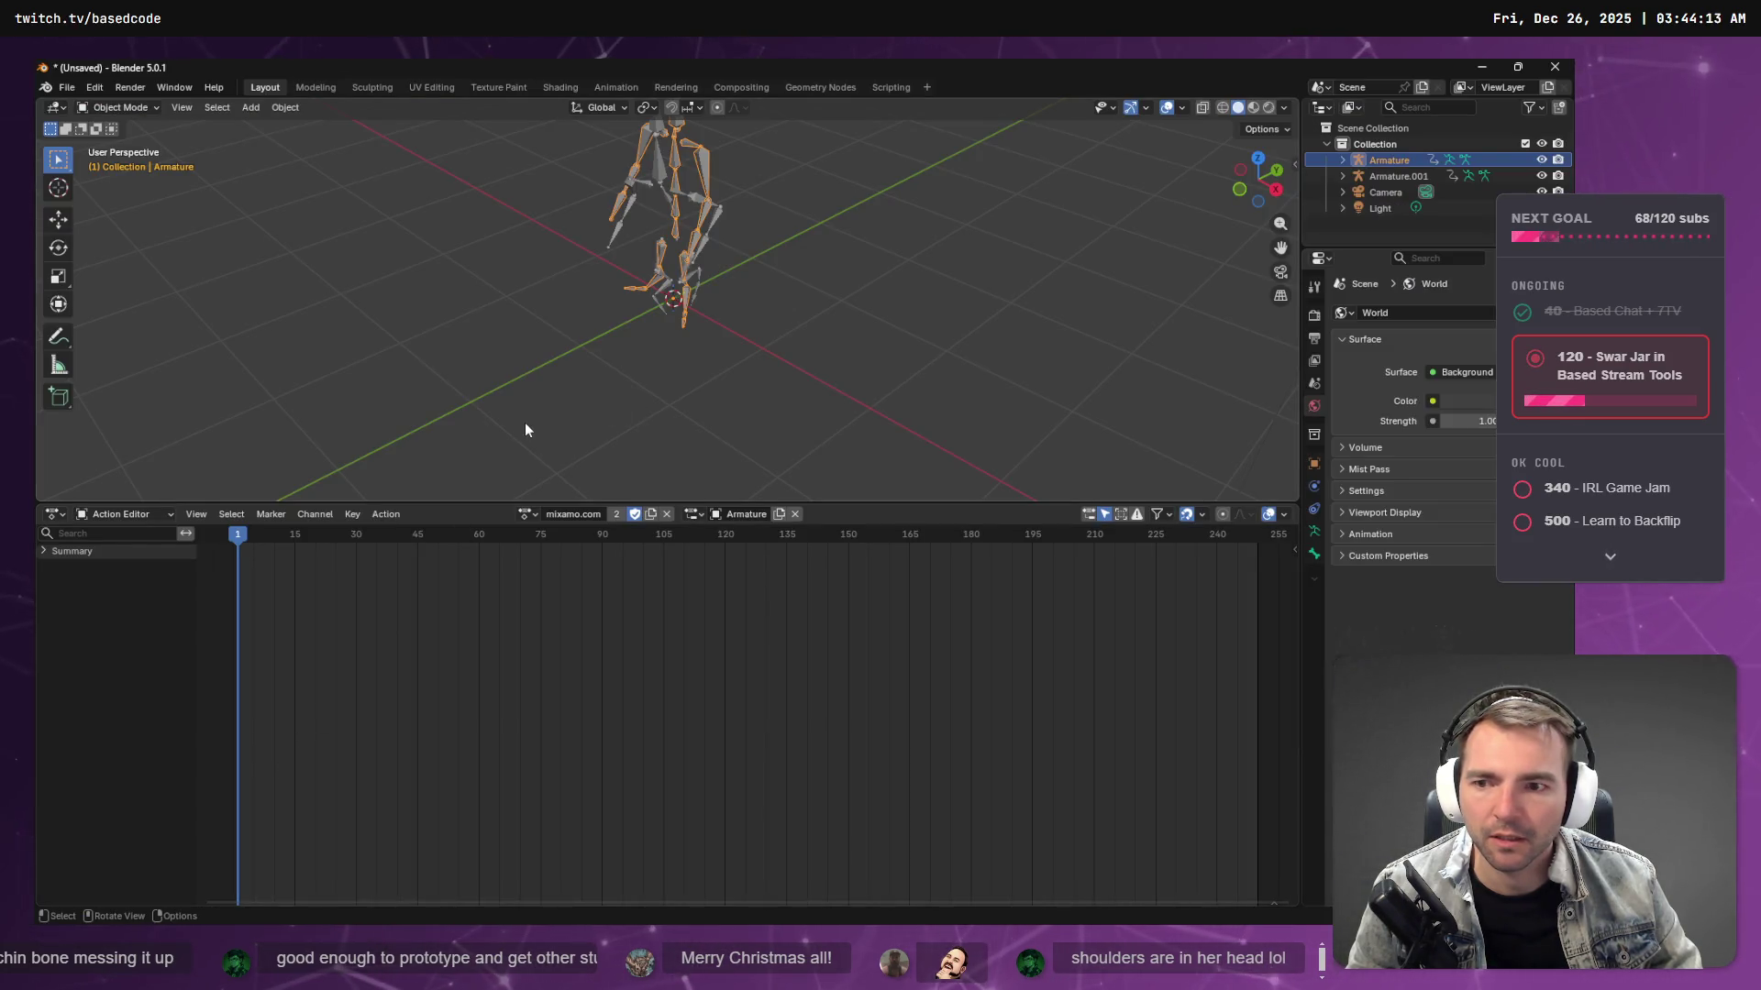
key("alt+Tab")
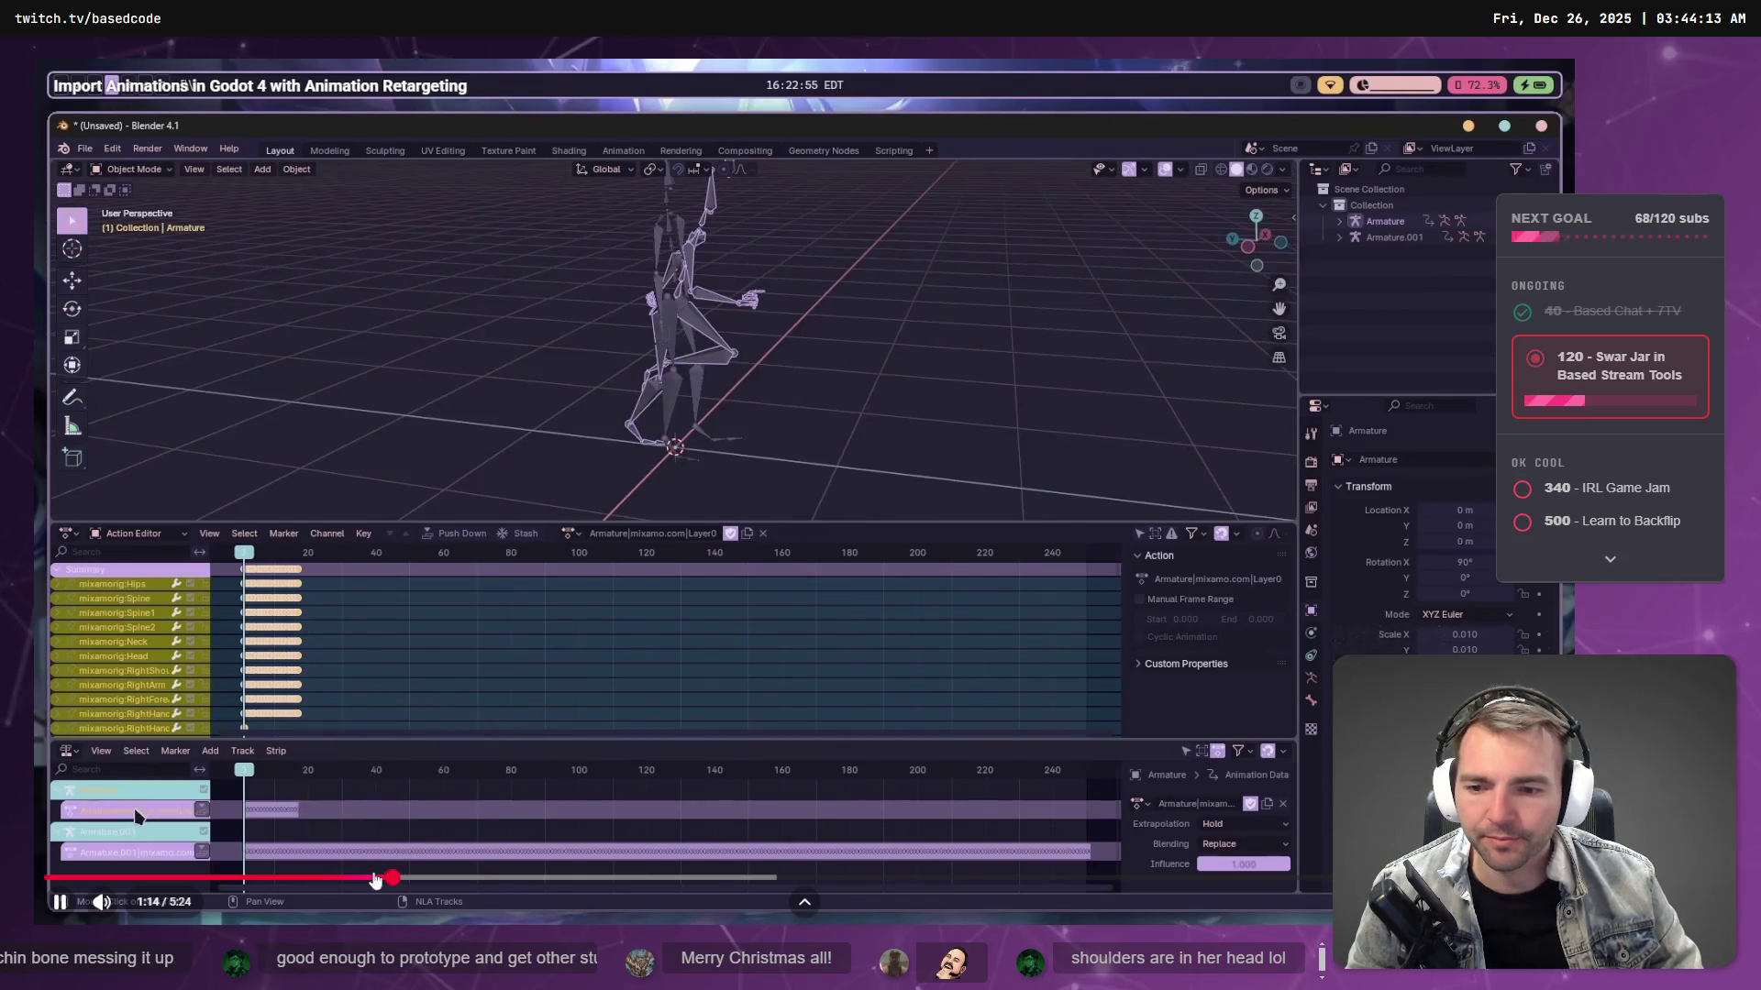
left_click(355, 878)
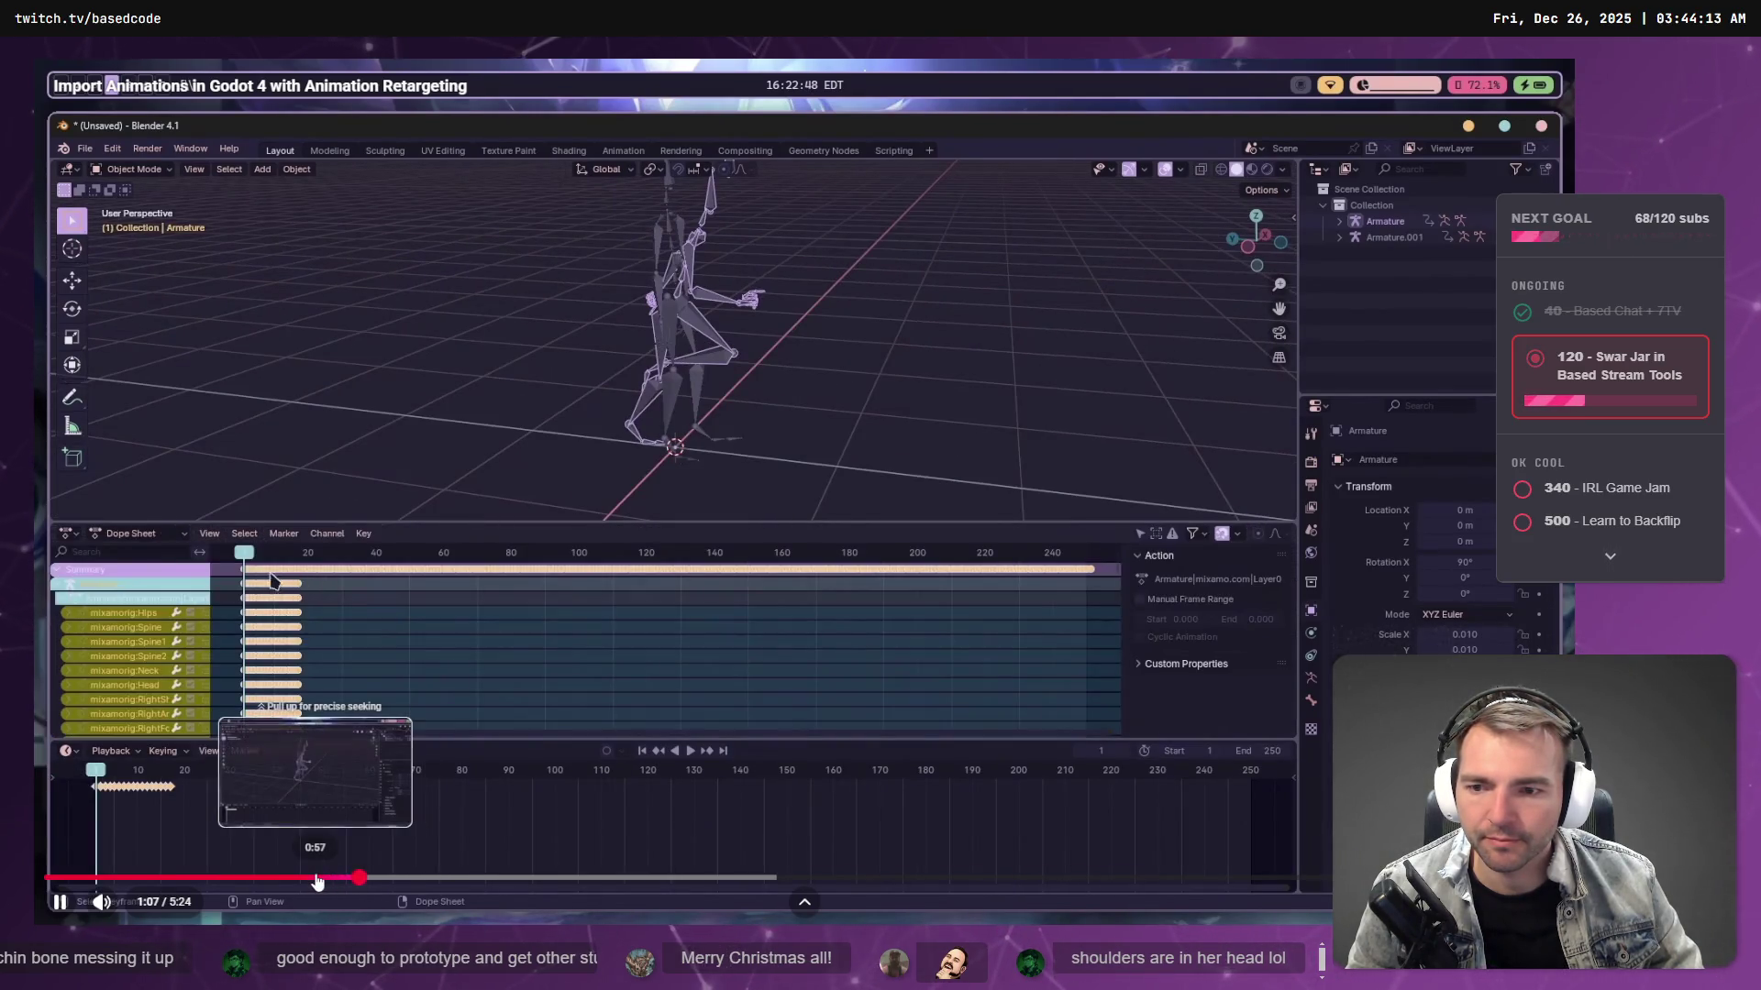
left_click(317, 879)
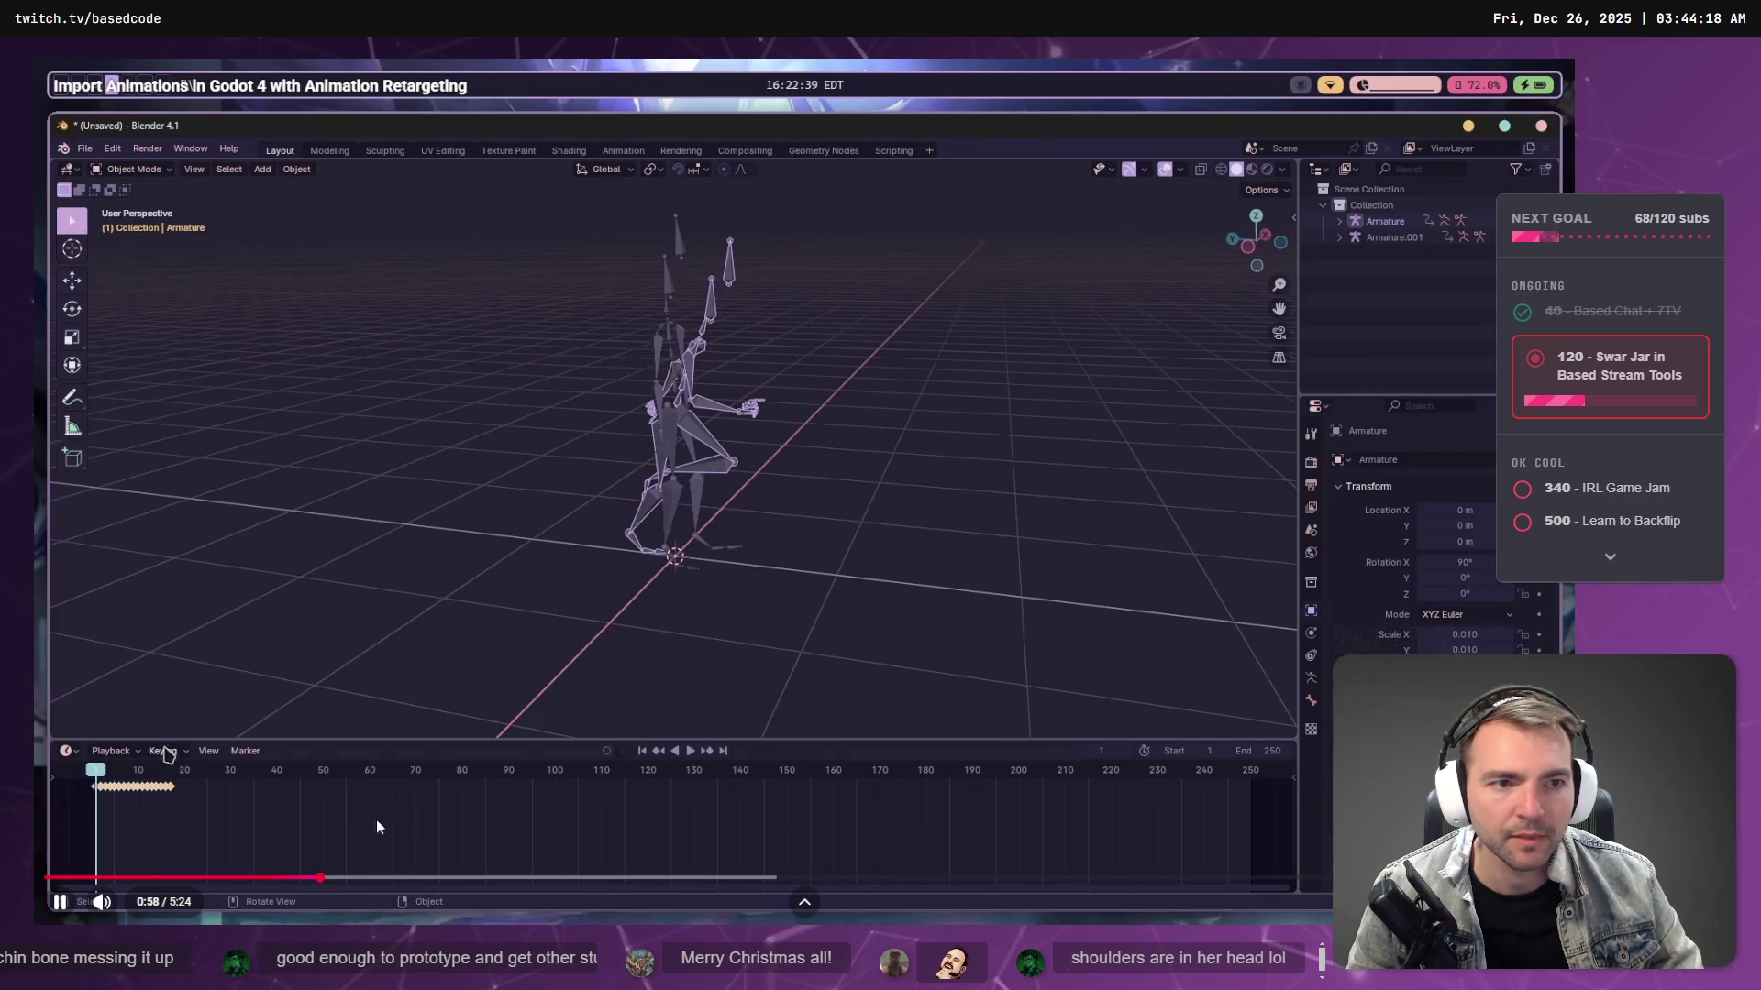
left_click(265, 879)
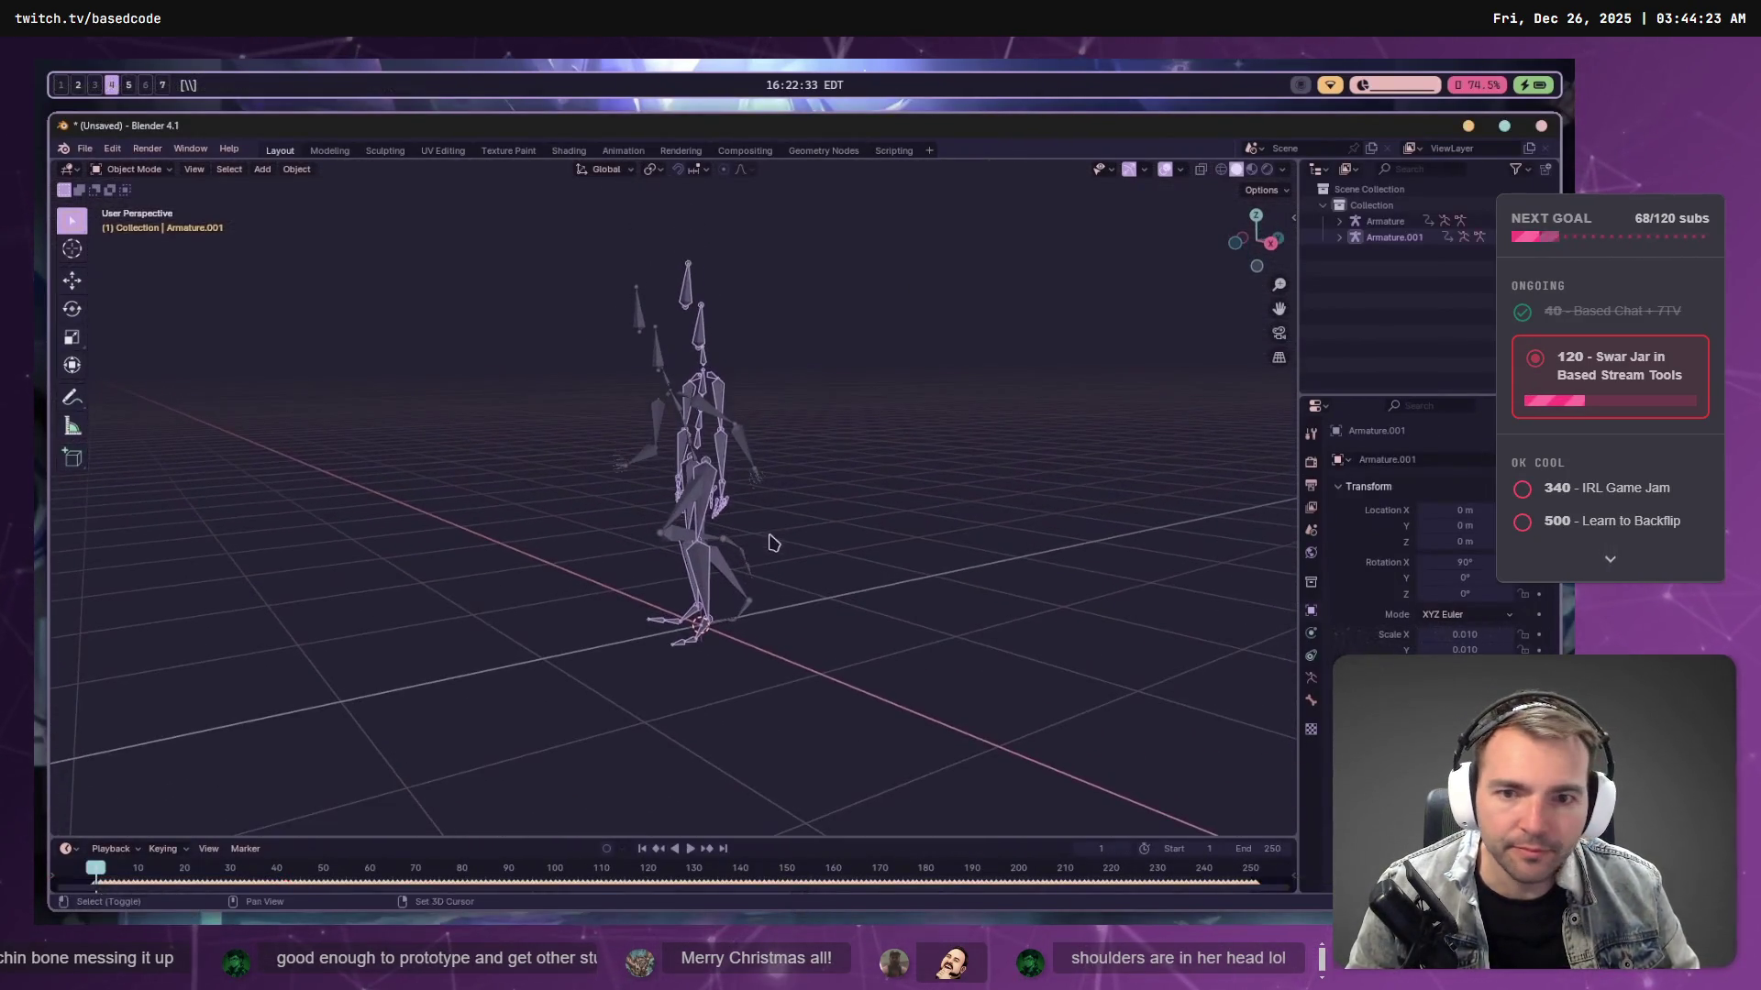
mouse_move(209, 683)
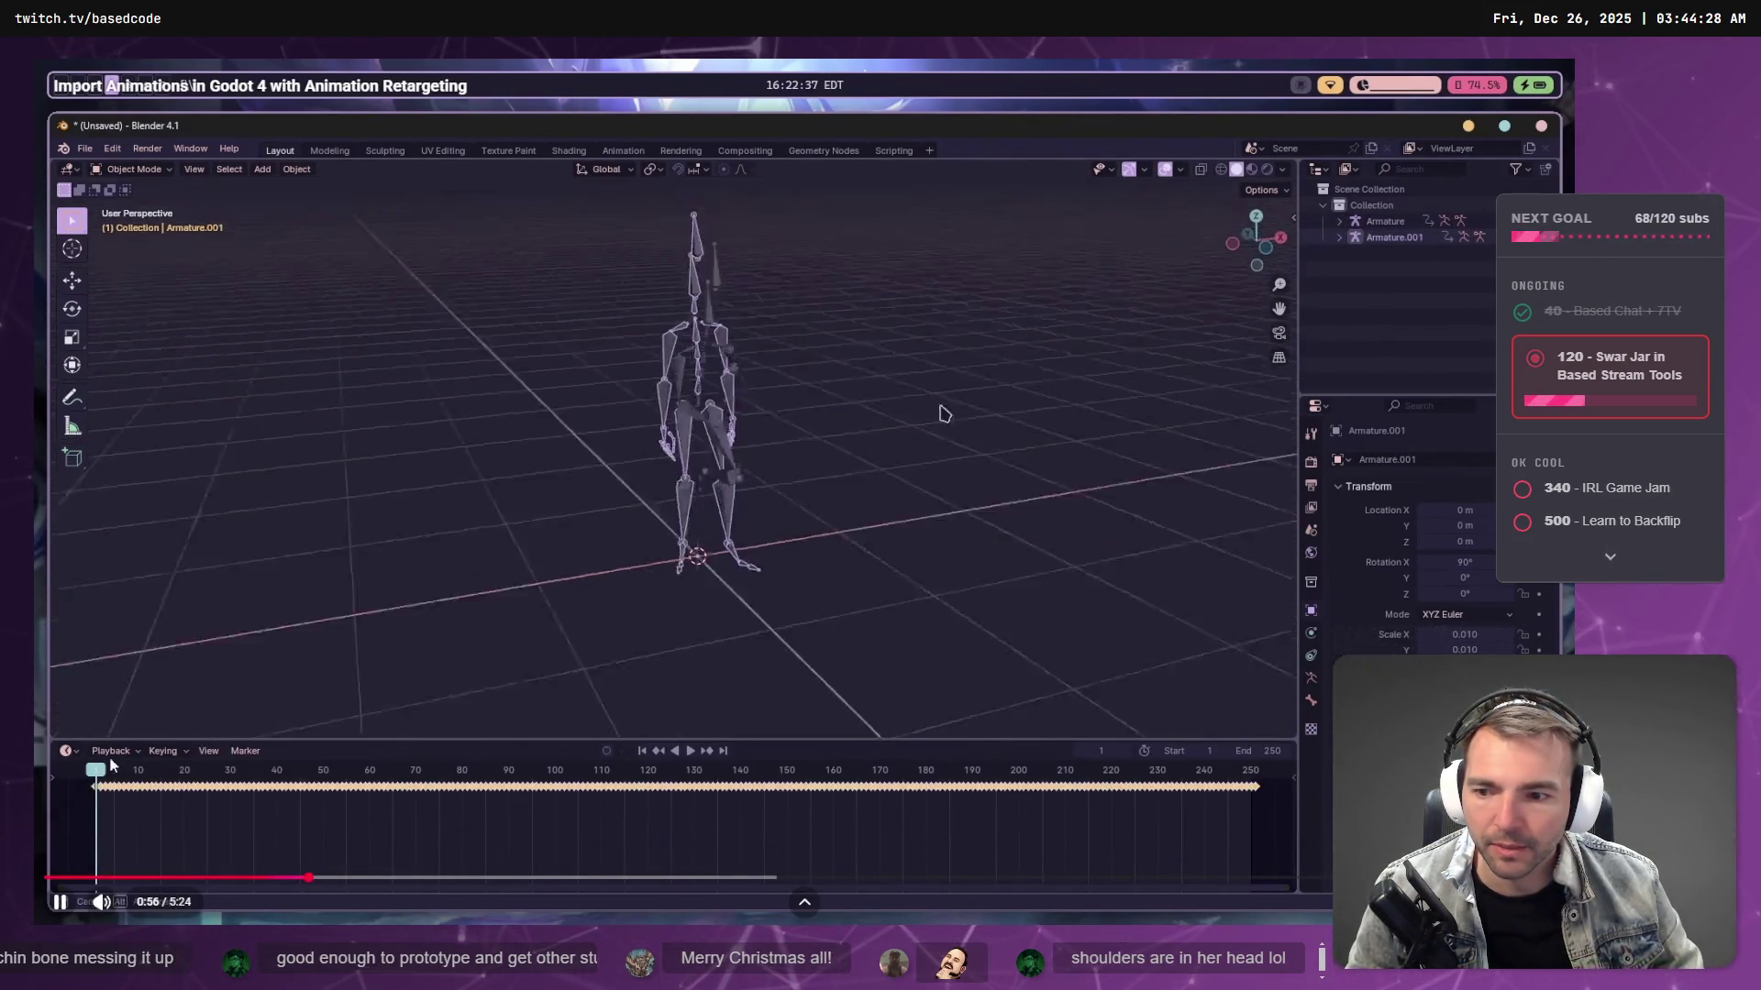
left_click(409, 609)
key("alt+Tab")
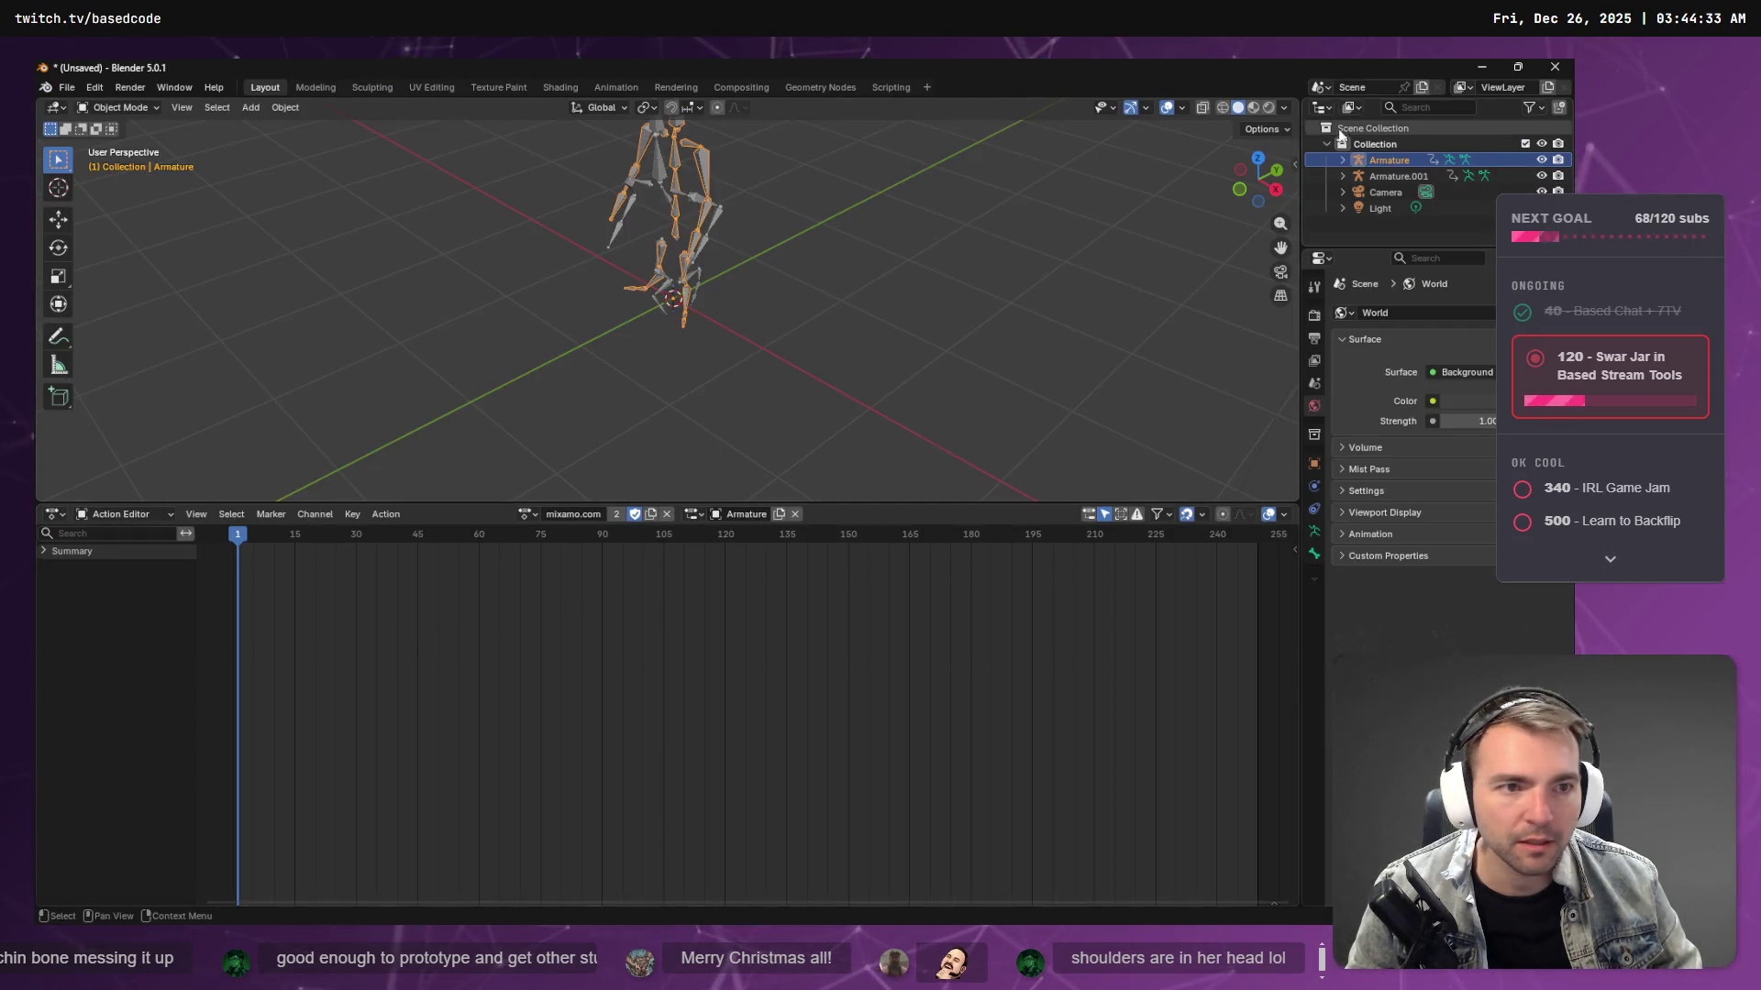
- Expand Armature's Animation data in the Outliner, check its action list, and return to Dope Sheet mode
left_click(1343, 159)
left_click(1408, 178)
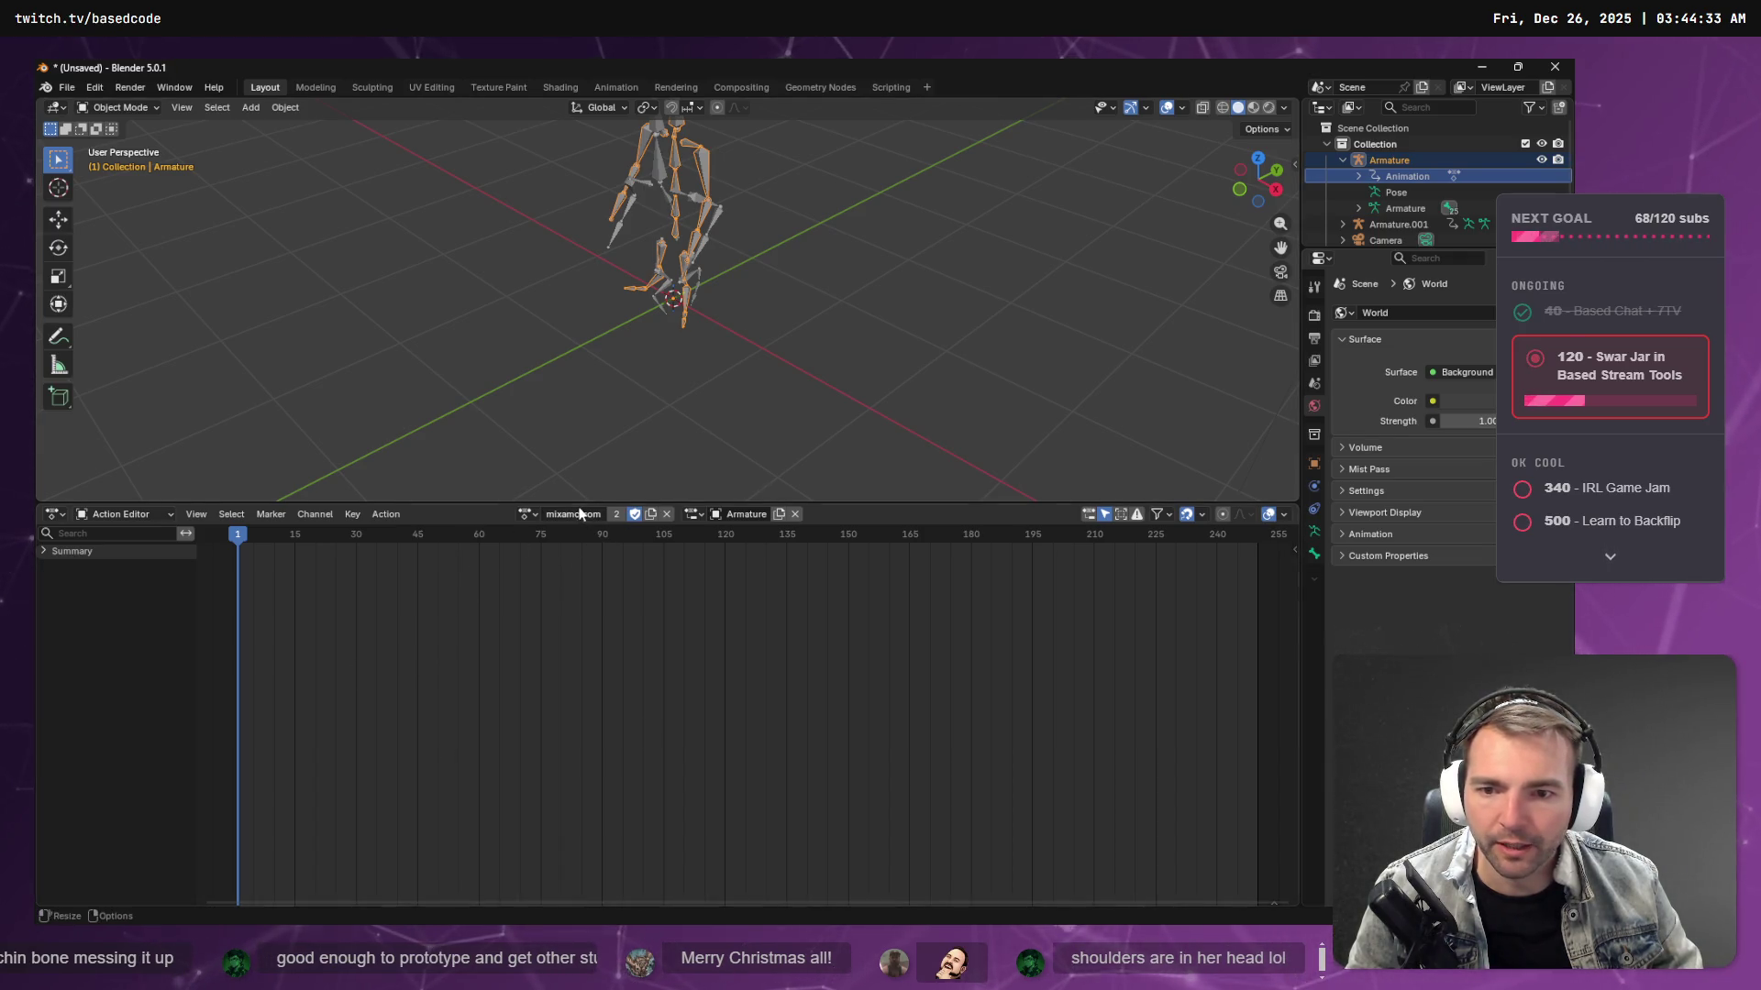
left_click(529, 515)
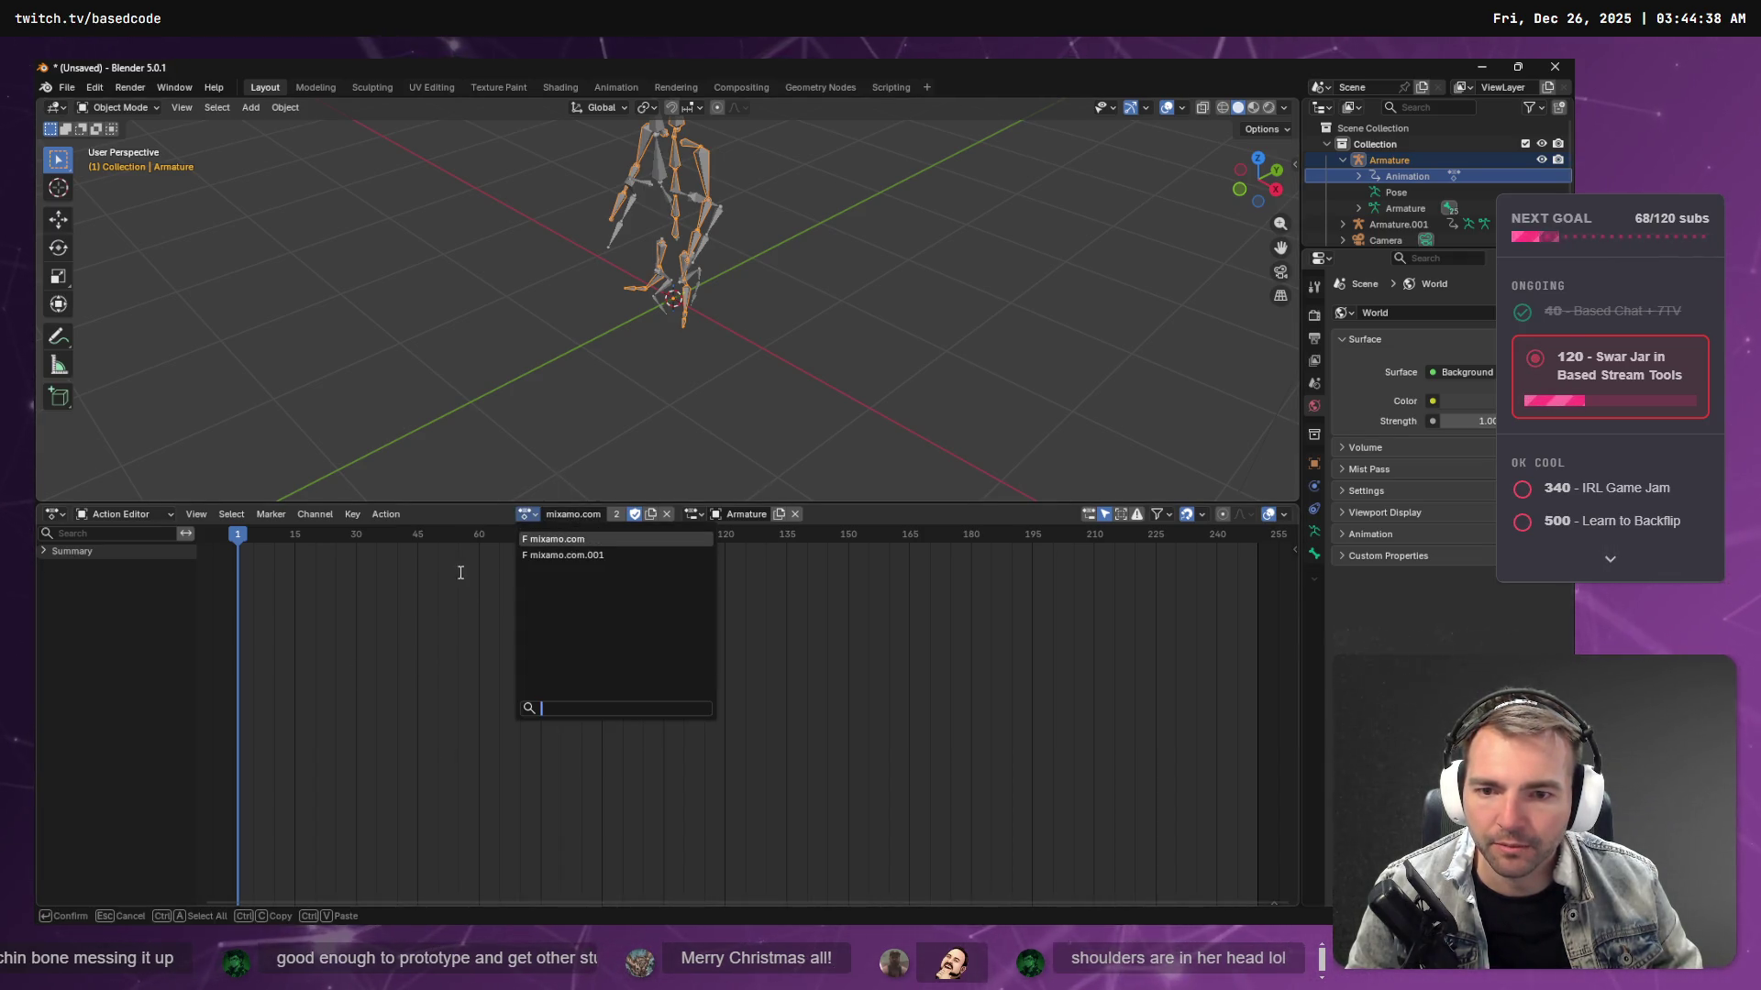
left_click(43, 551)
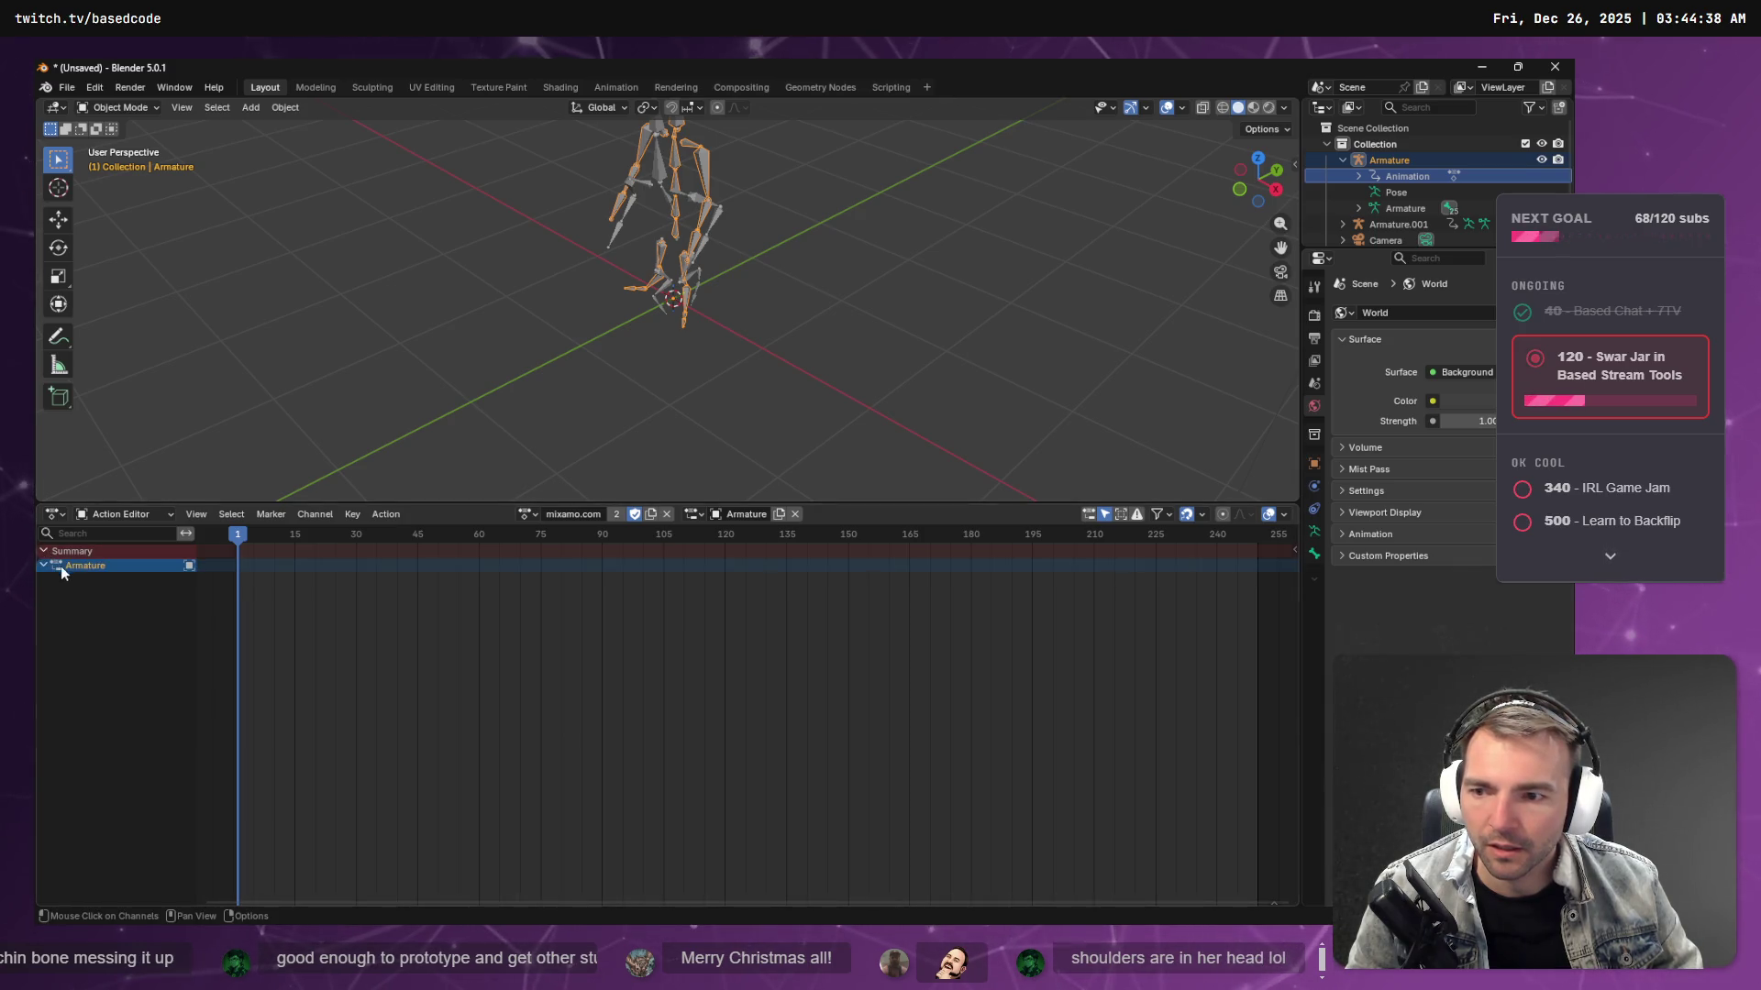
left_click(43, 566)
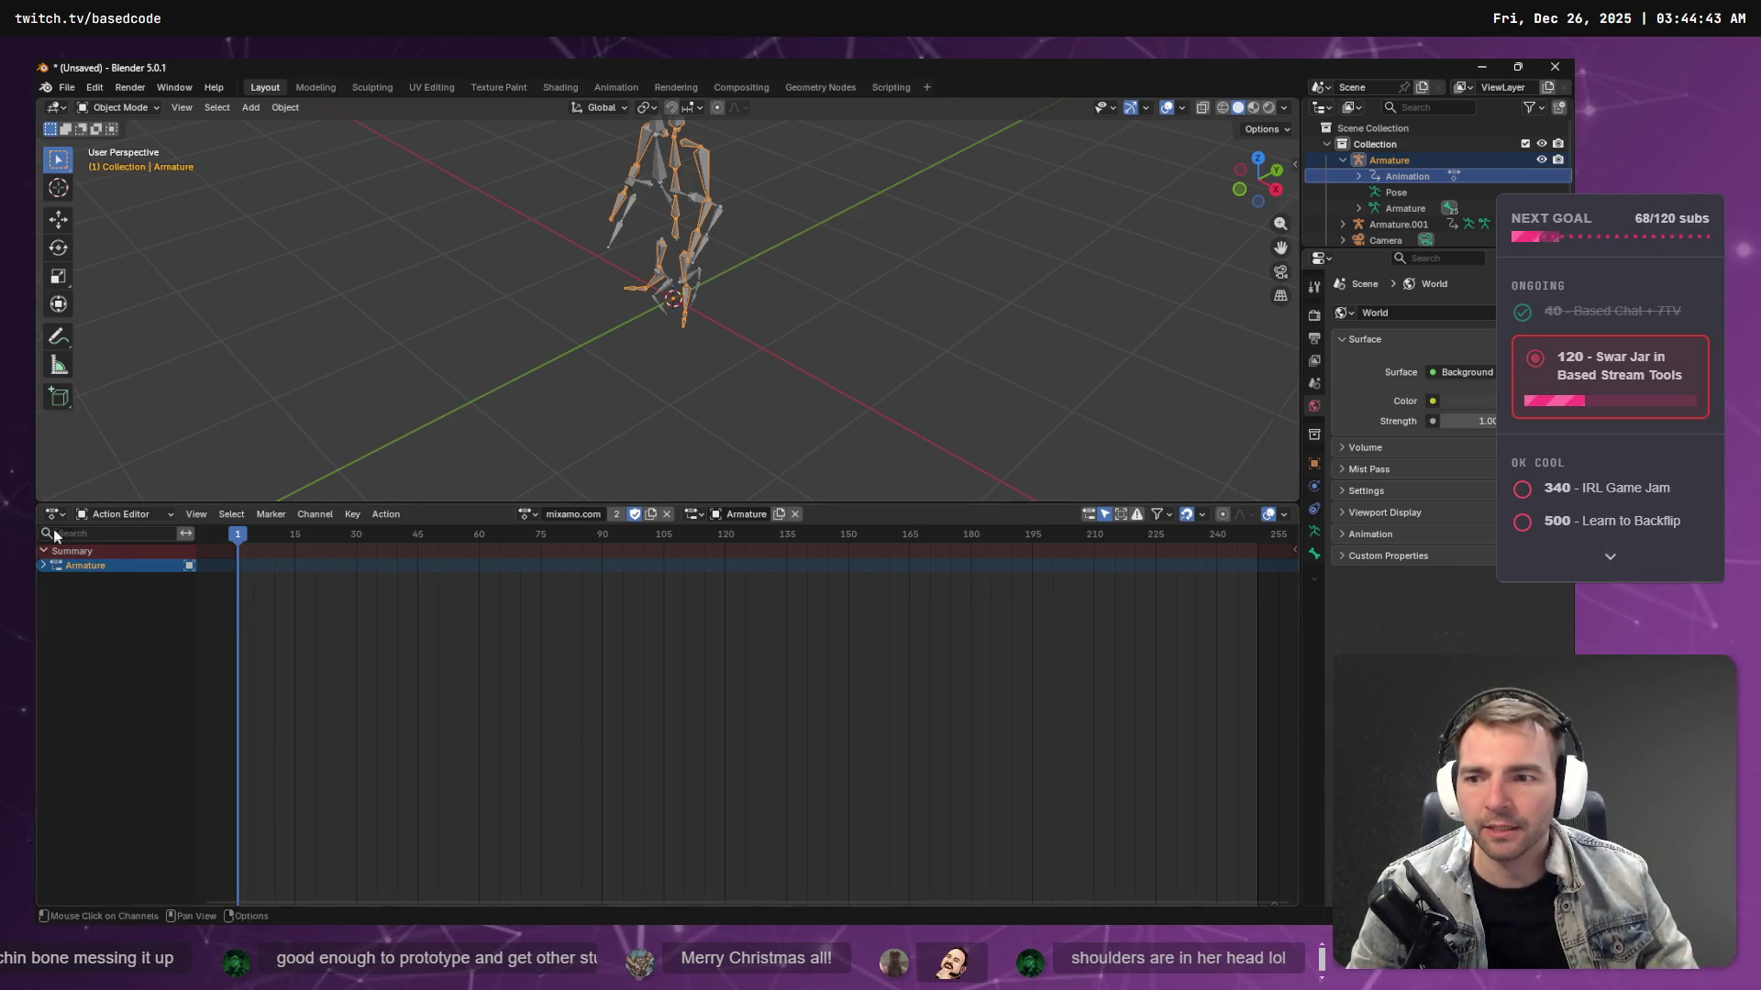
left_click(119, 515)
left_click(158, 554)
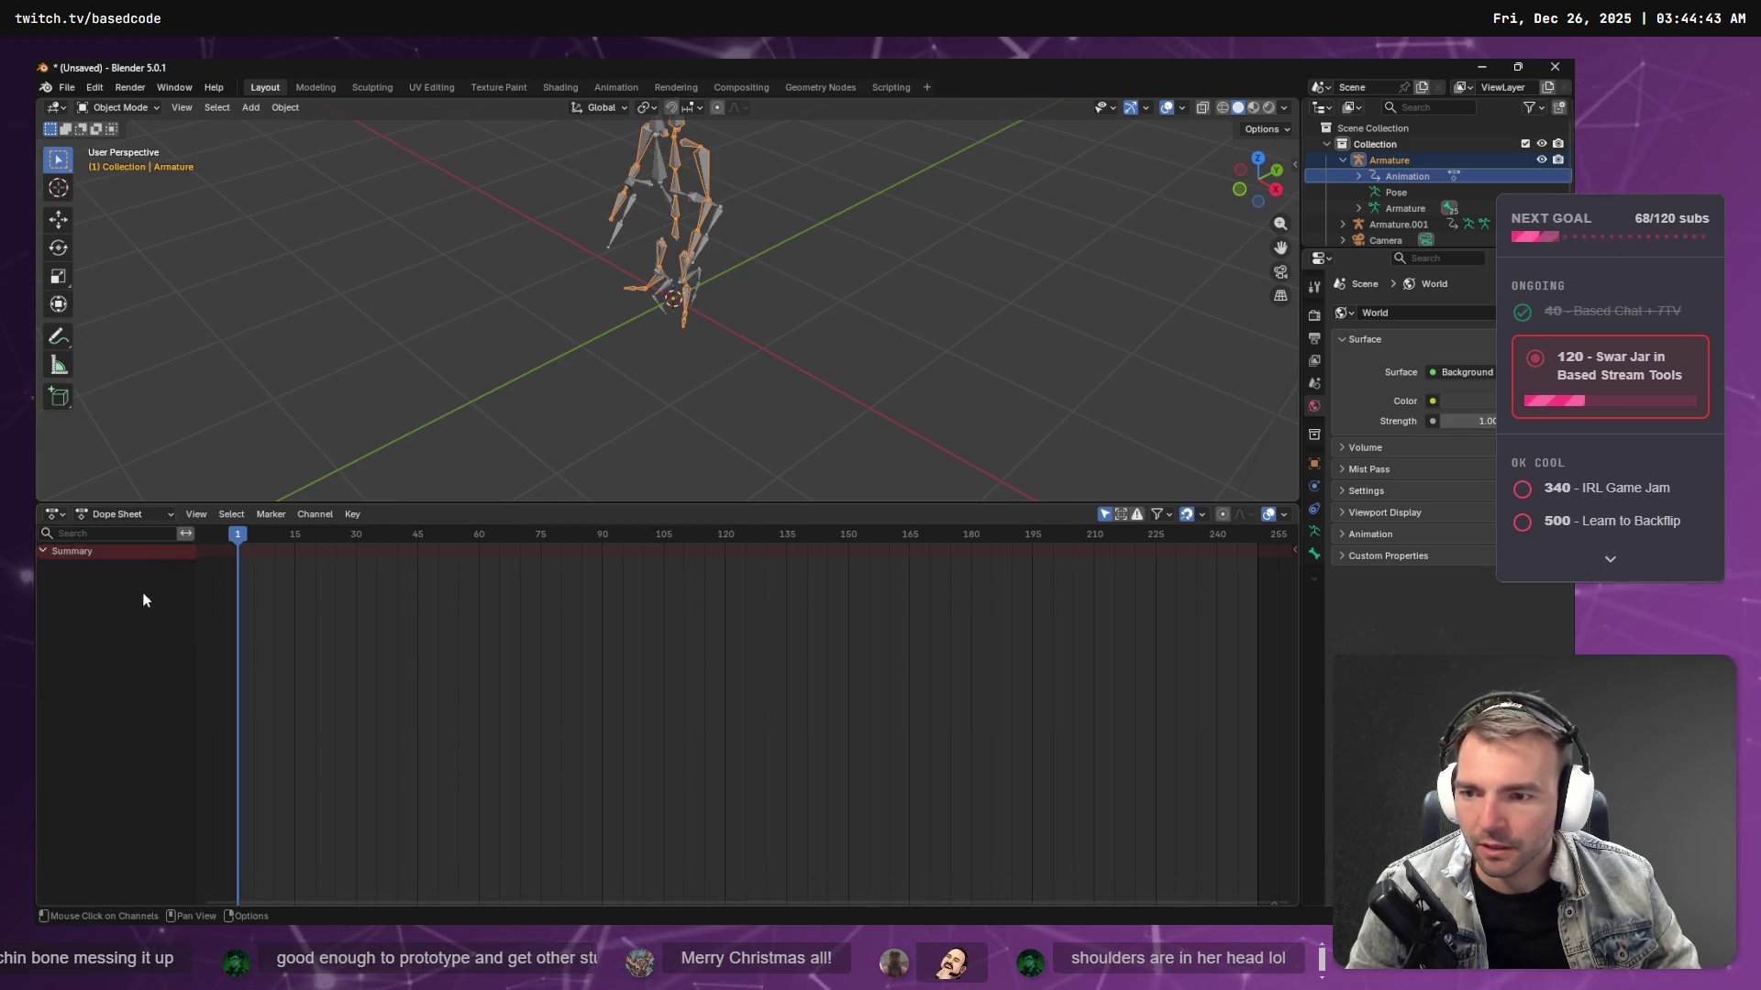
left_click(44, 551)
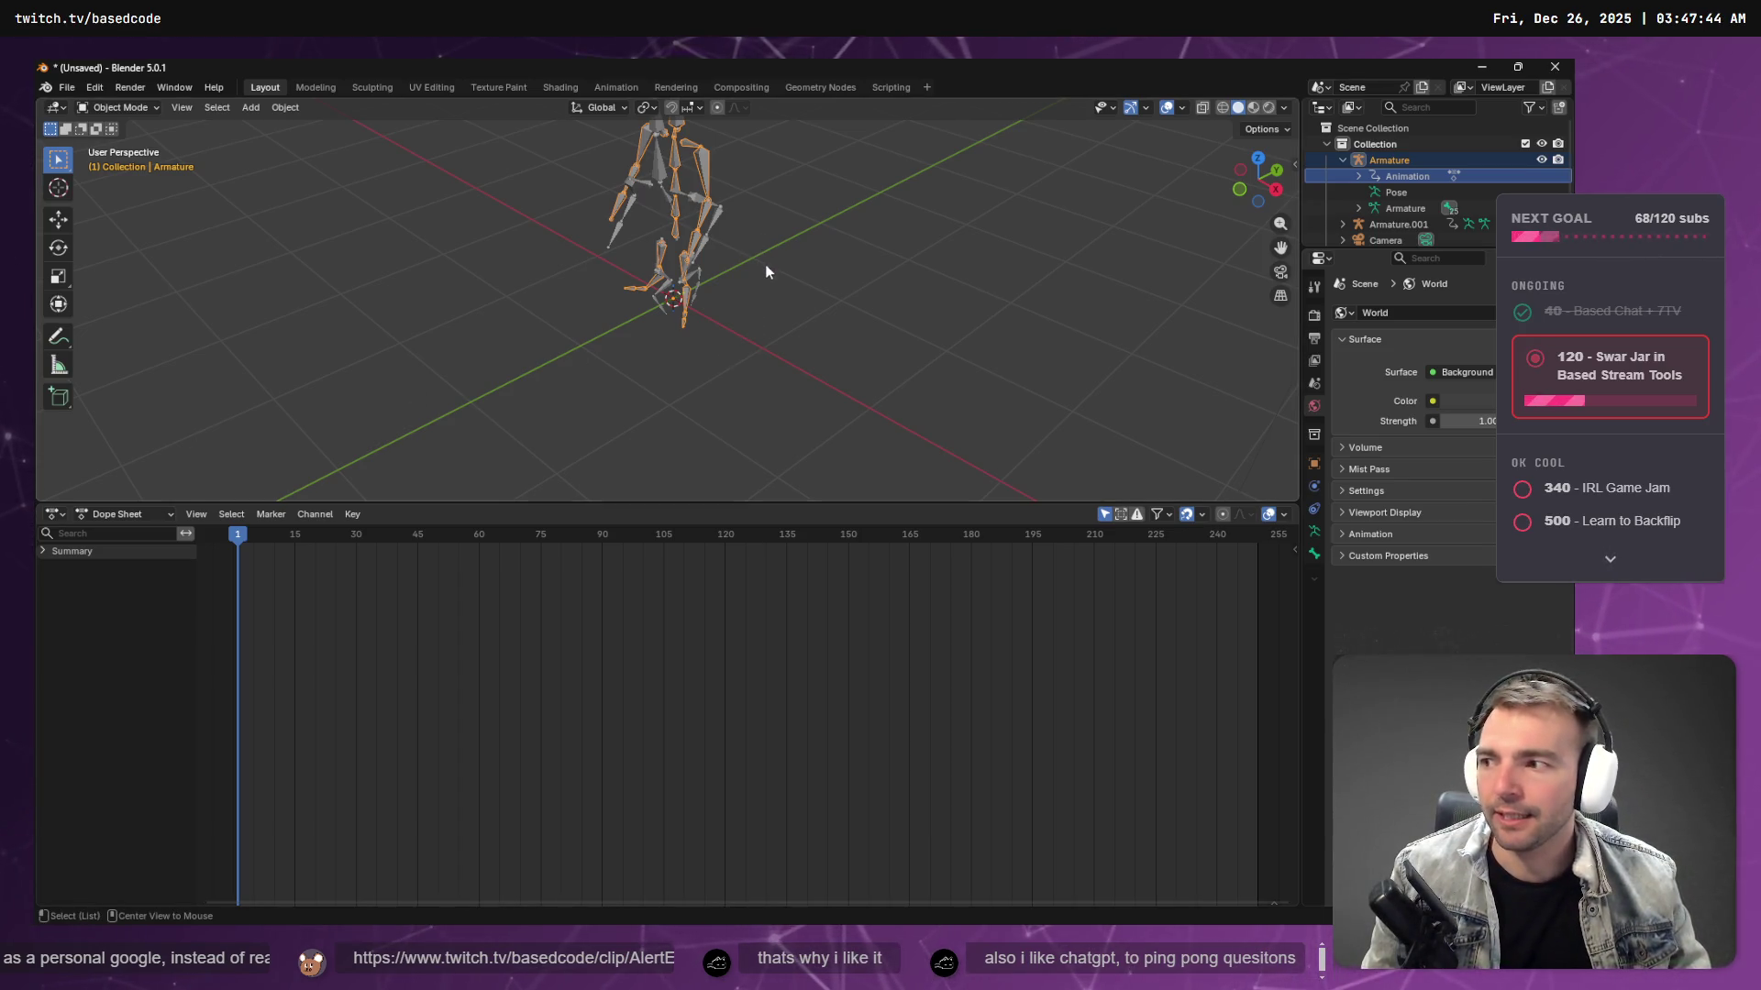
- Orbit the viewport downward to see the Armature skeleton from another angle
mouse_move(752, 234)
middle_mouse_down()
mouse_move(752, 285)
mouse_move(778, 217)
mouse_move(779, 365)
mouse_move(673, 349)
mouse_move(732, 352)
middle_mouse_up()
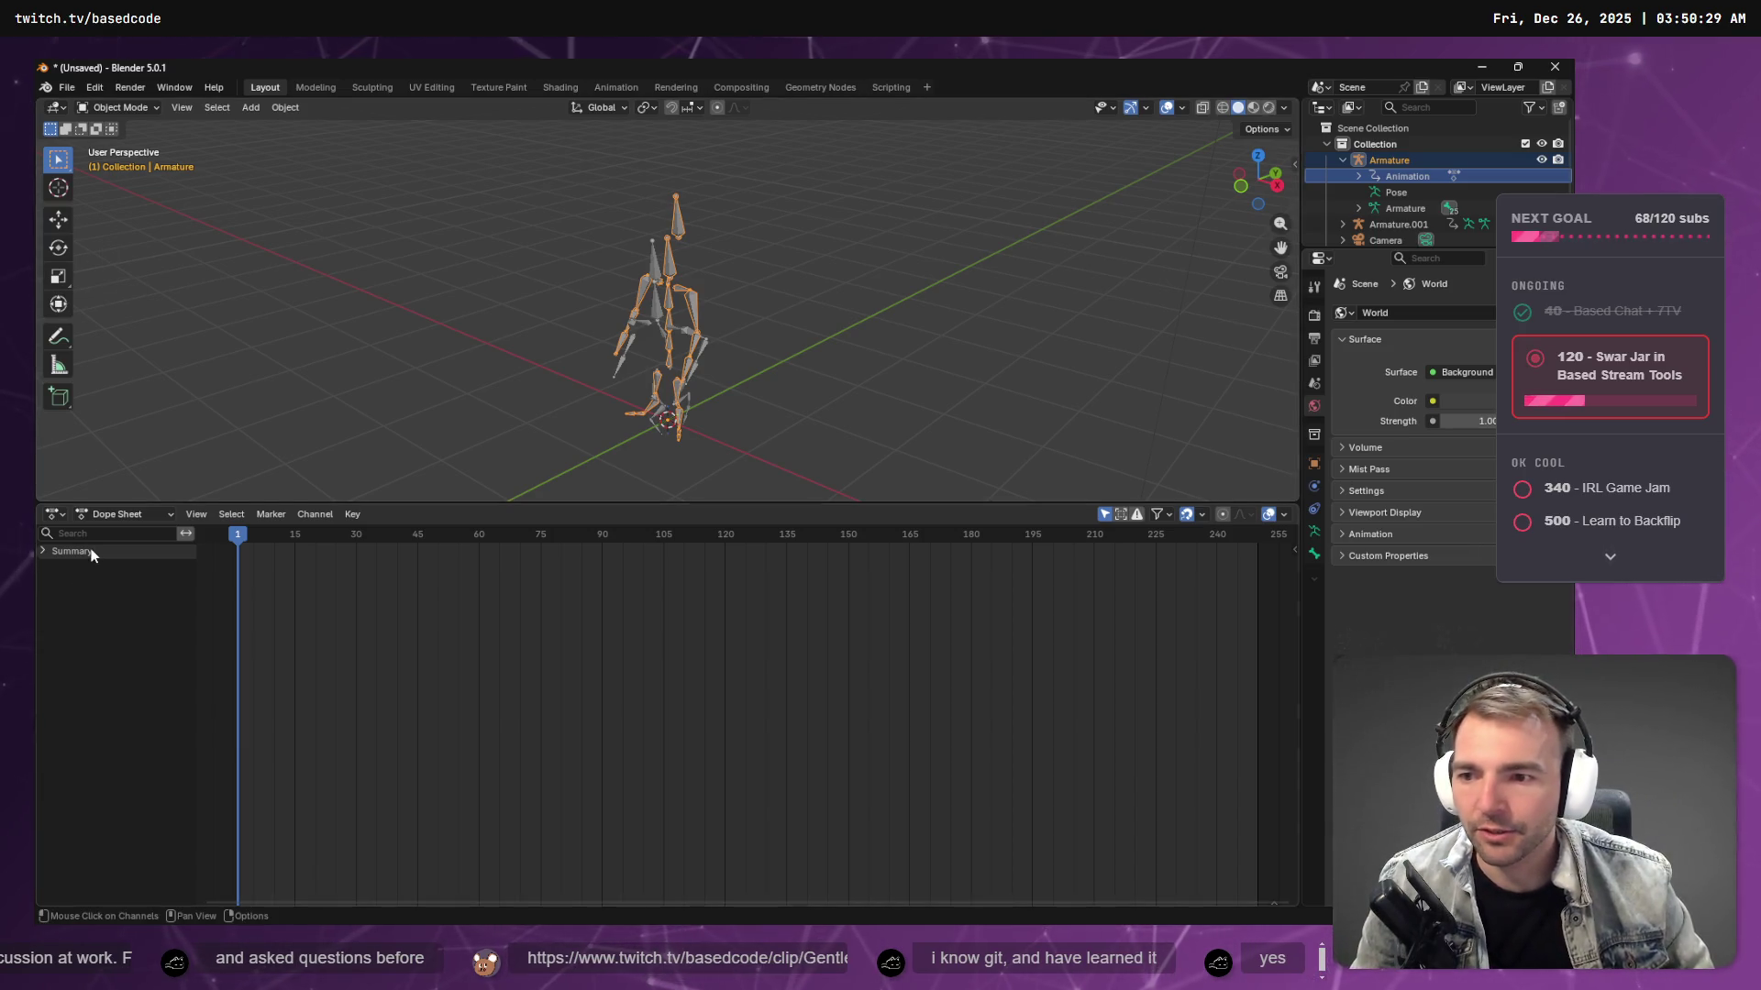
- Switch to the Action Editor, select Armature.001 and expand its channels to show mixamo.com.001
left_click(114, 512)
left_click(128, 570)
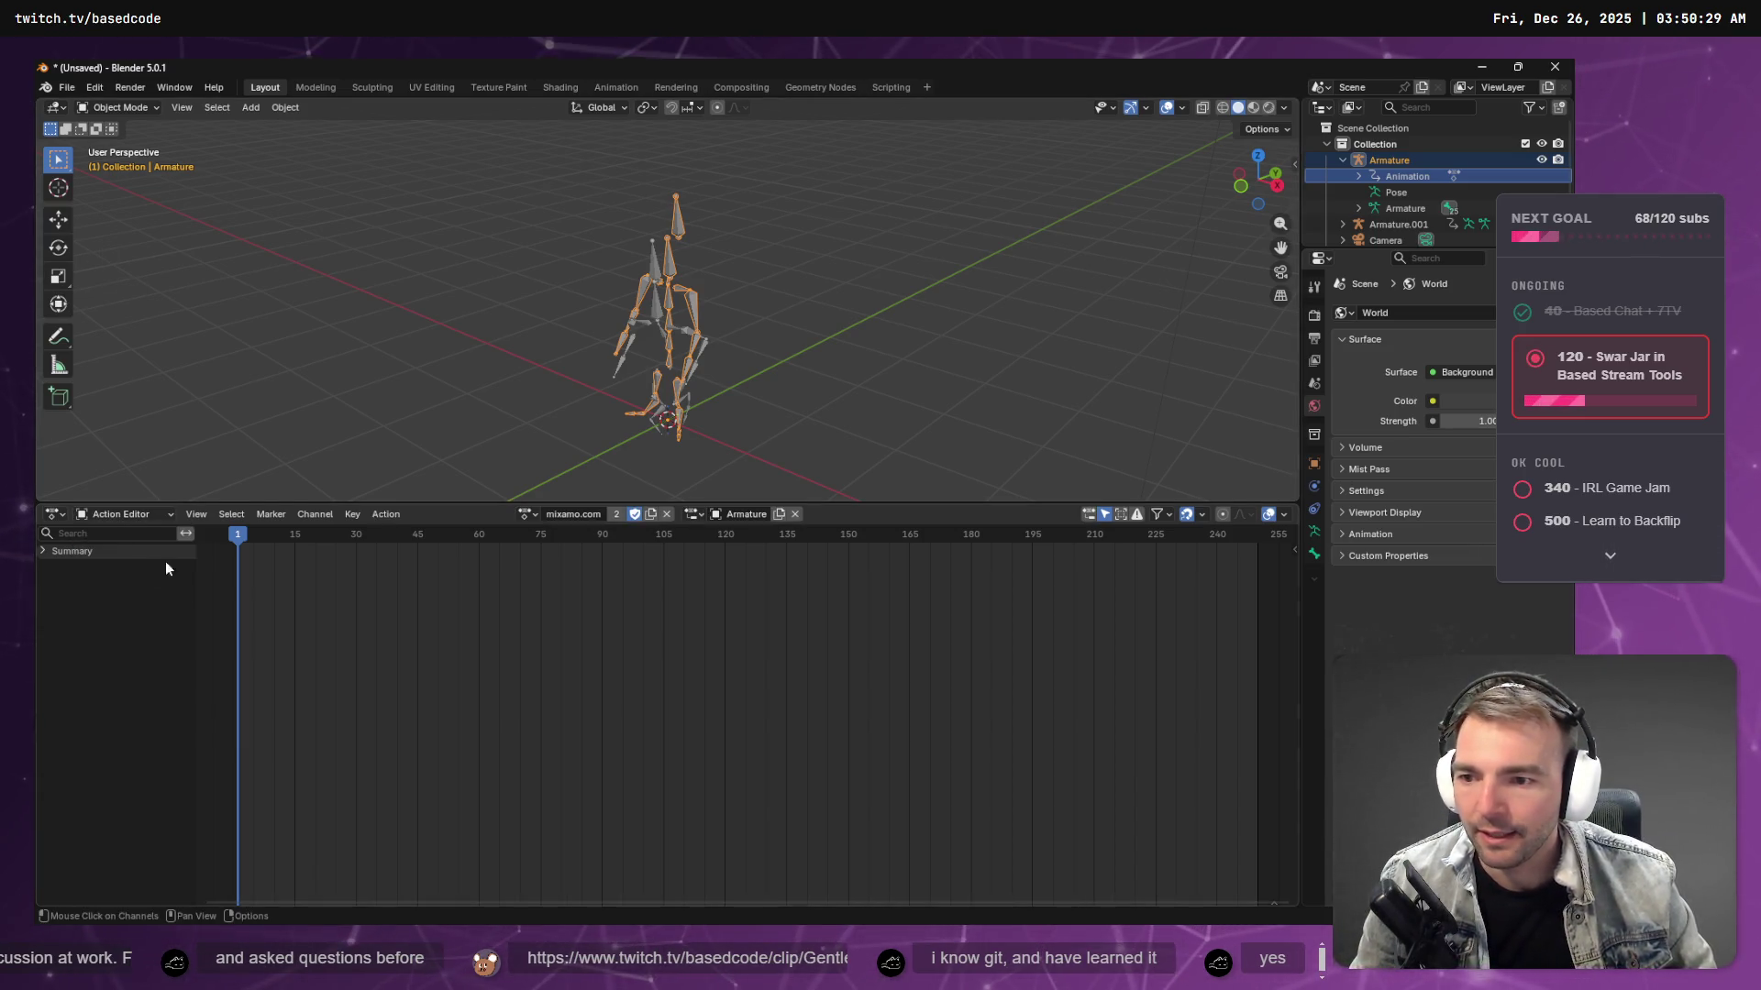
left_click(923, 240)
left_click(667, 282)
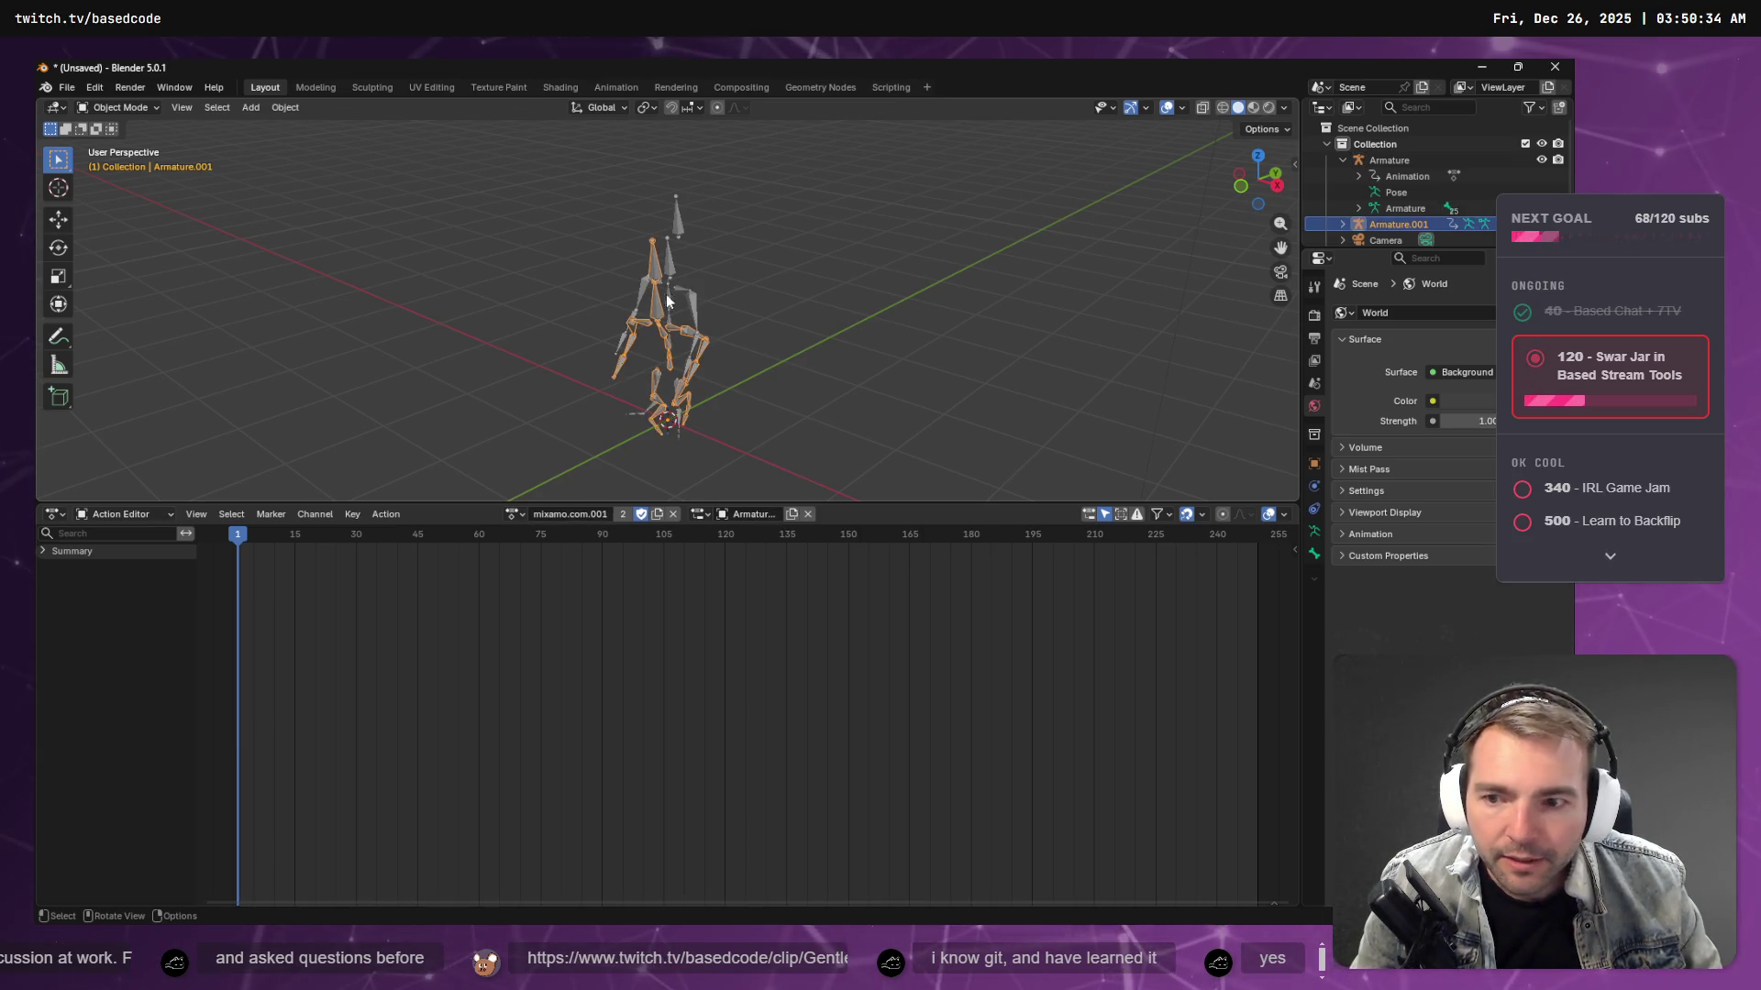
left_click(42, 552)
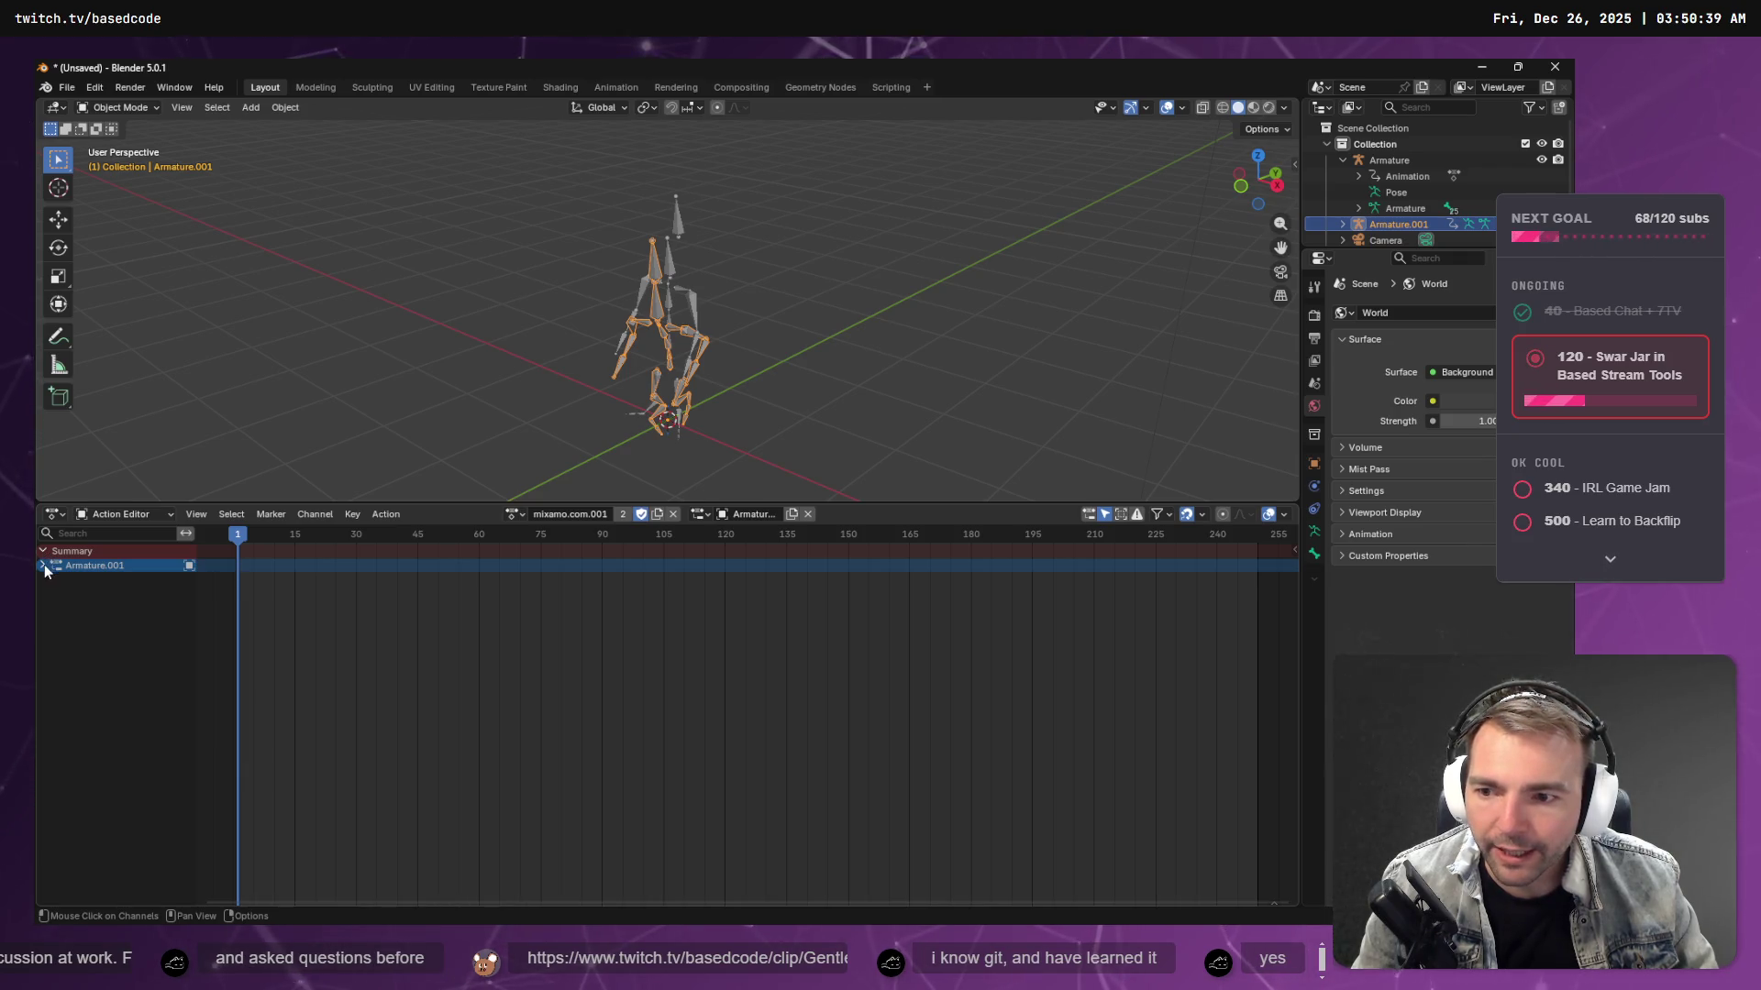
left_click(42, 565)
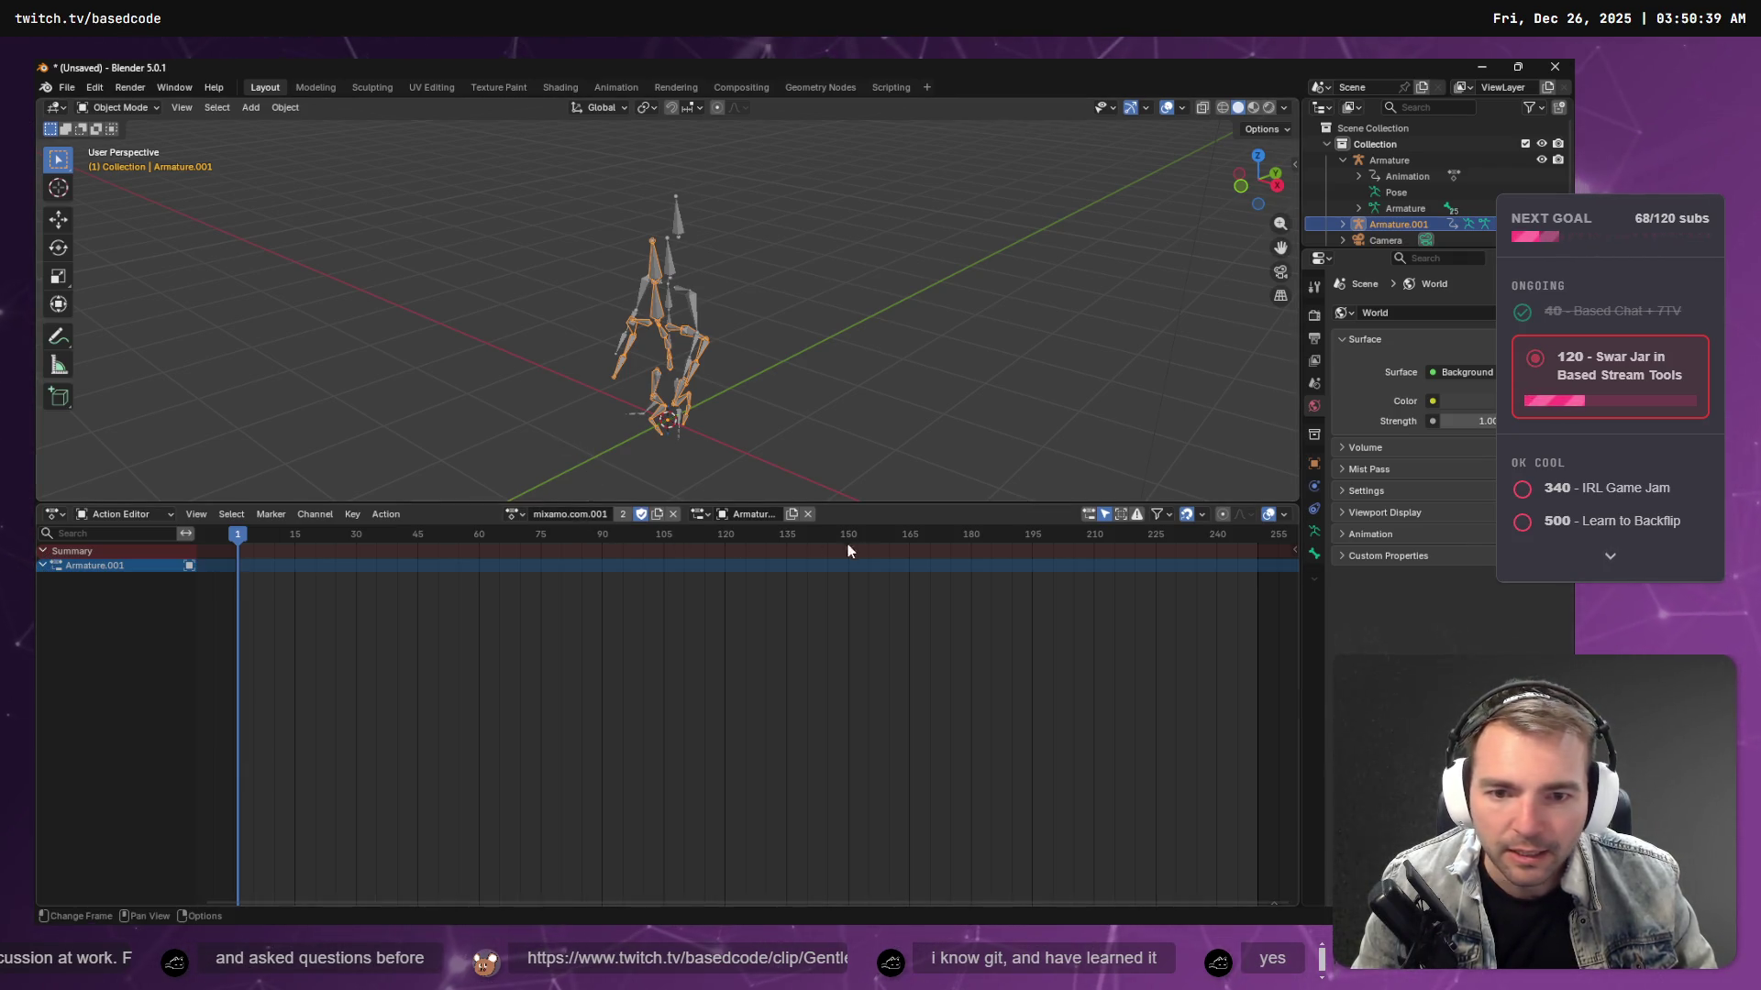
- Play and scrub the mixamo.com.001 animation, orbiting the view to face the armatures
key("space")
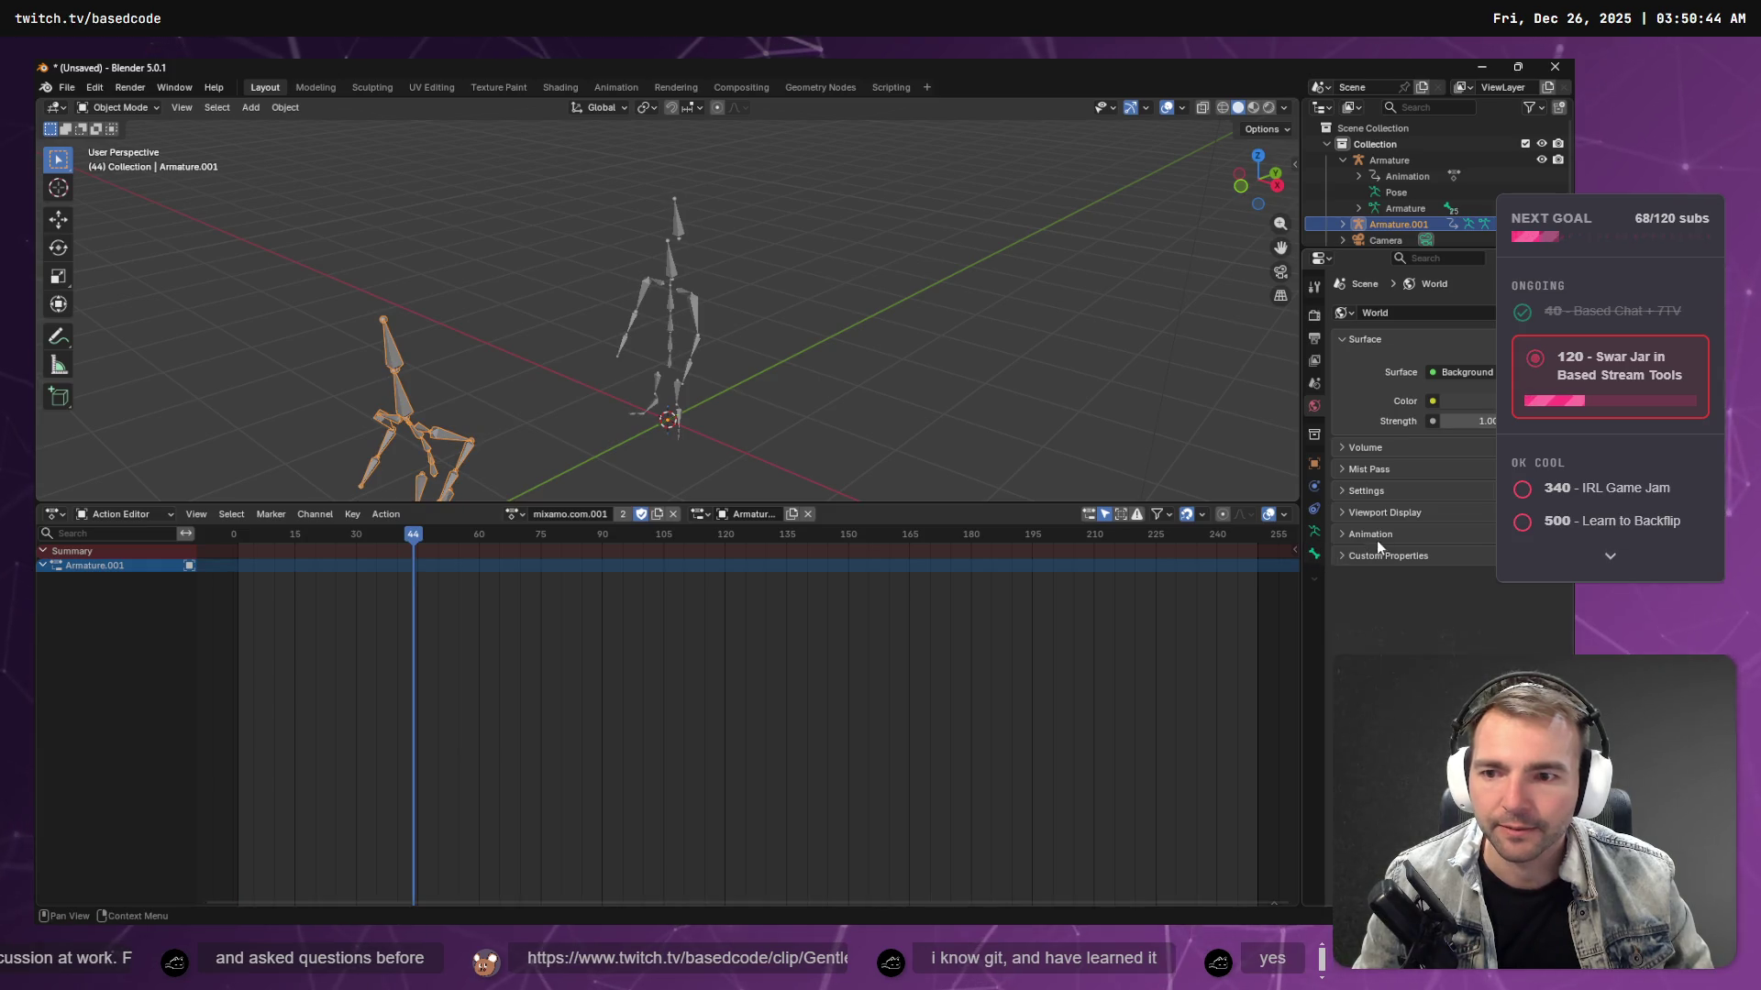
mouse_move(503, 552)
left_mouse_down()
mouse_move(294, 536)
mouse_move(250, 545)
mouse_move(349, 553)
mouse_move(211, 560)
mouse_move(363, 561)
mouse_move(200, 574)
left_mouse_up()
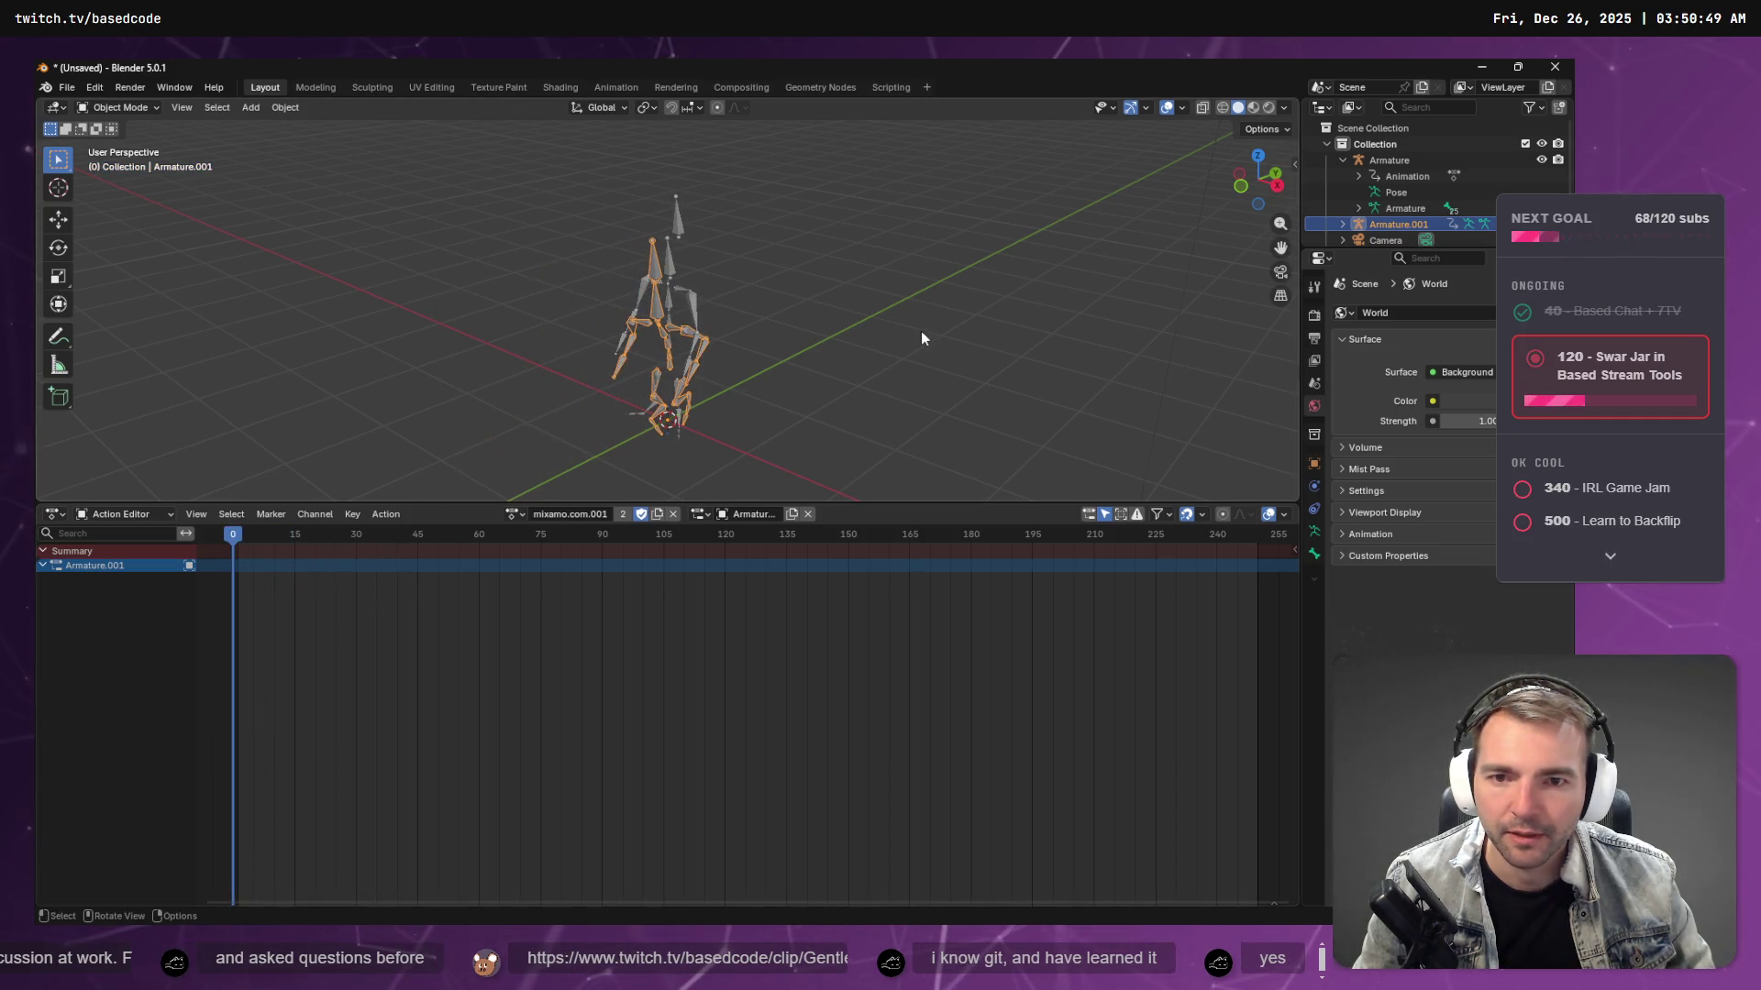
mouse_move(921, 338)
middle_mouse_down()
mouse_move(748, 327)
mouse_move(732, 286)
mouse_move(1049, 317)
mouse_move(789, 336)
mouse_move(712, 314)
mouse_move(855, 350)
mouse_move(1076, 355)
mouse_move(1269, 326)
mouse_move(802, 355)
mouse_move(587, 343)
mouse_move(825, 336)
middle_mouse_up()
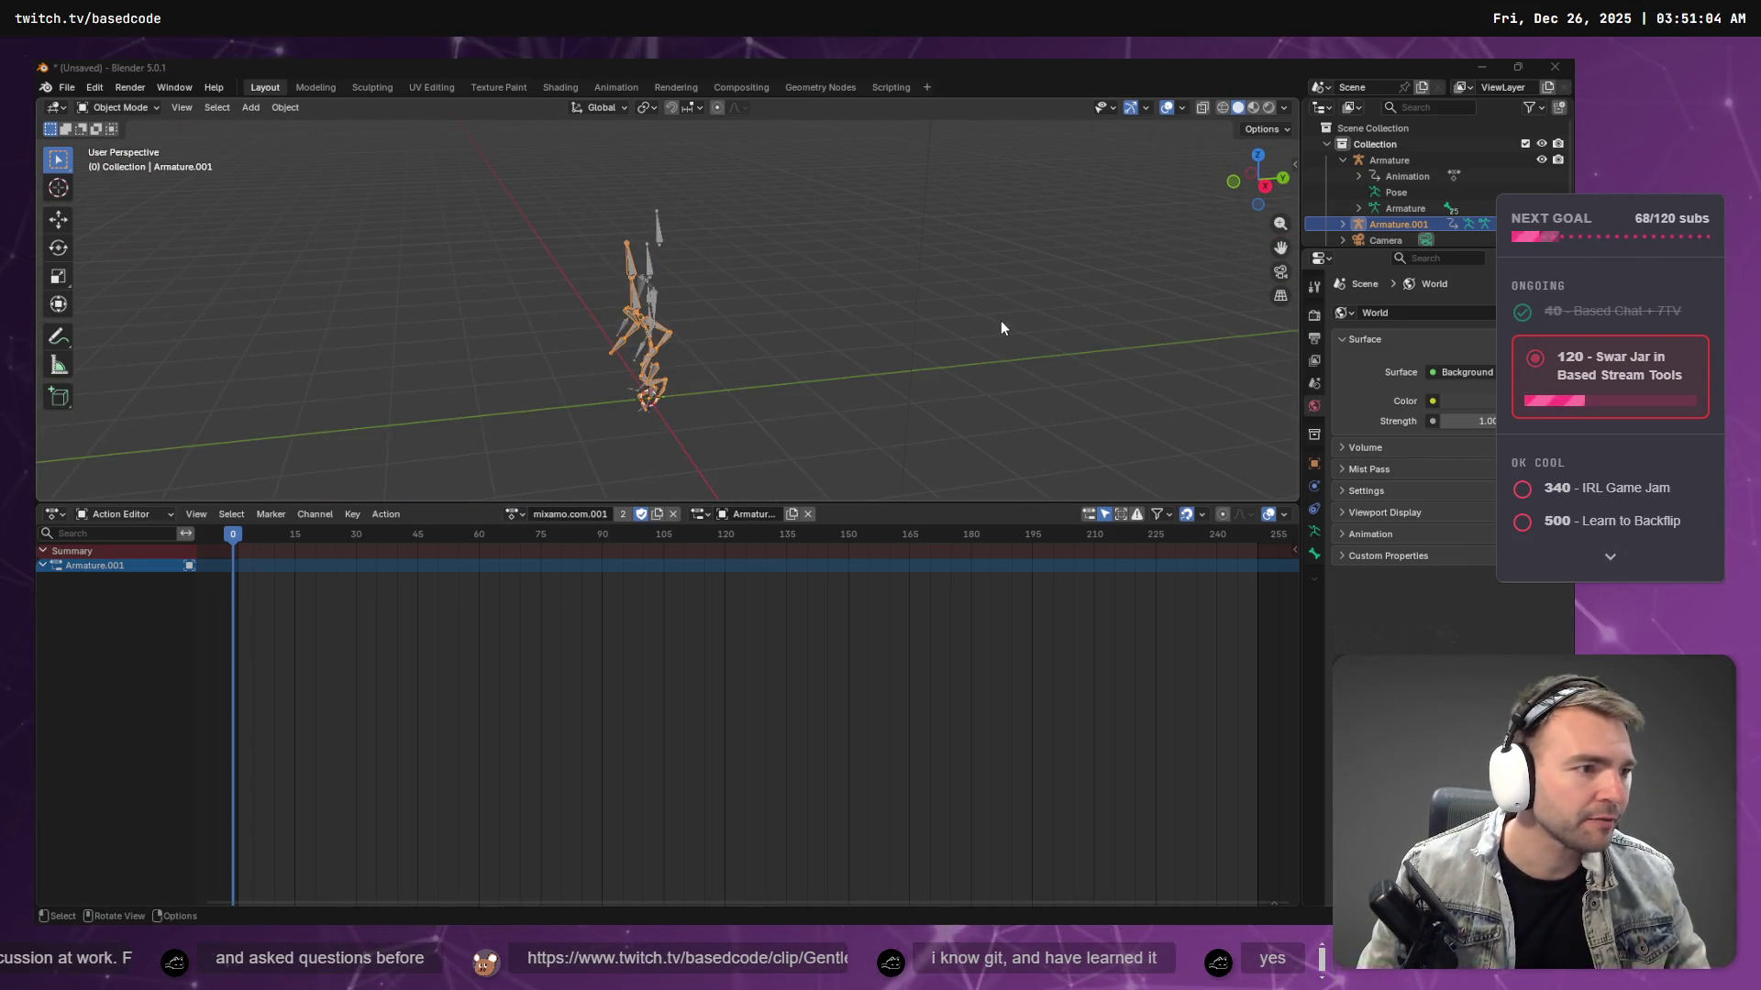
key("alt+Tab")
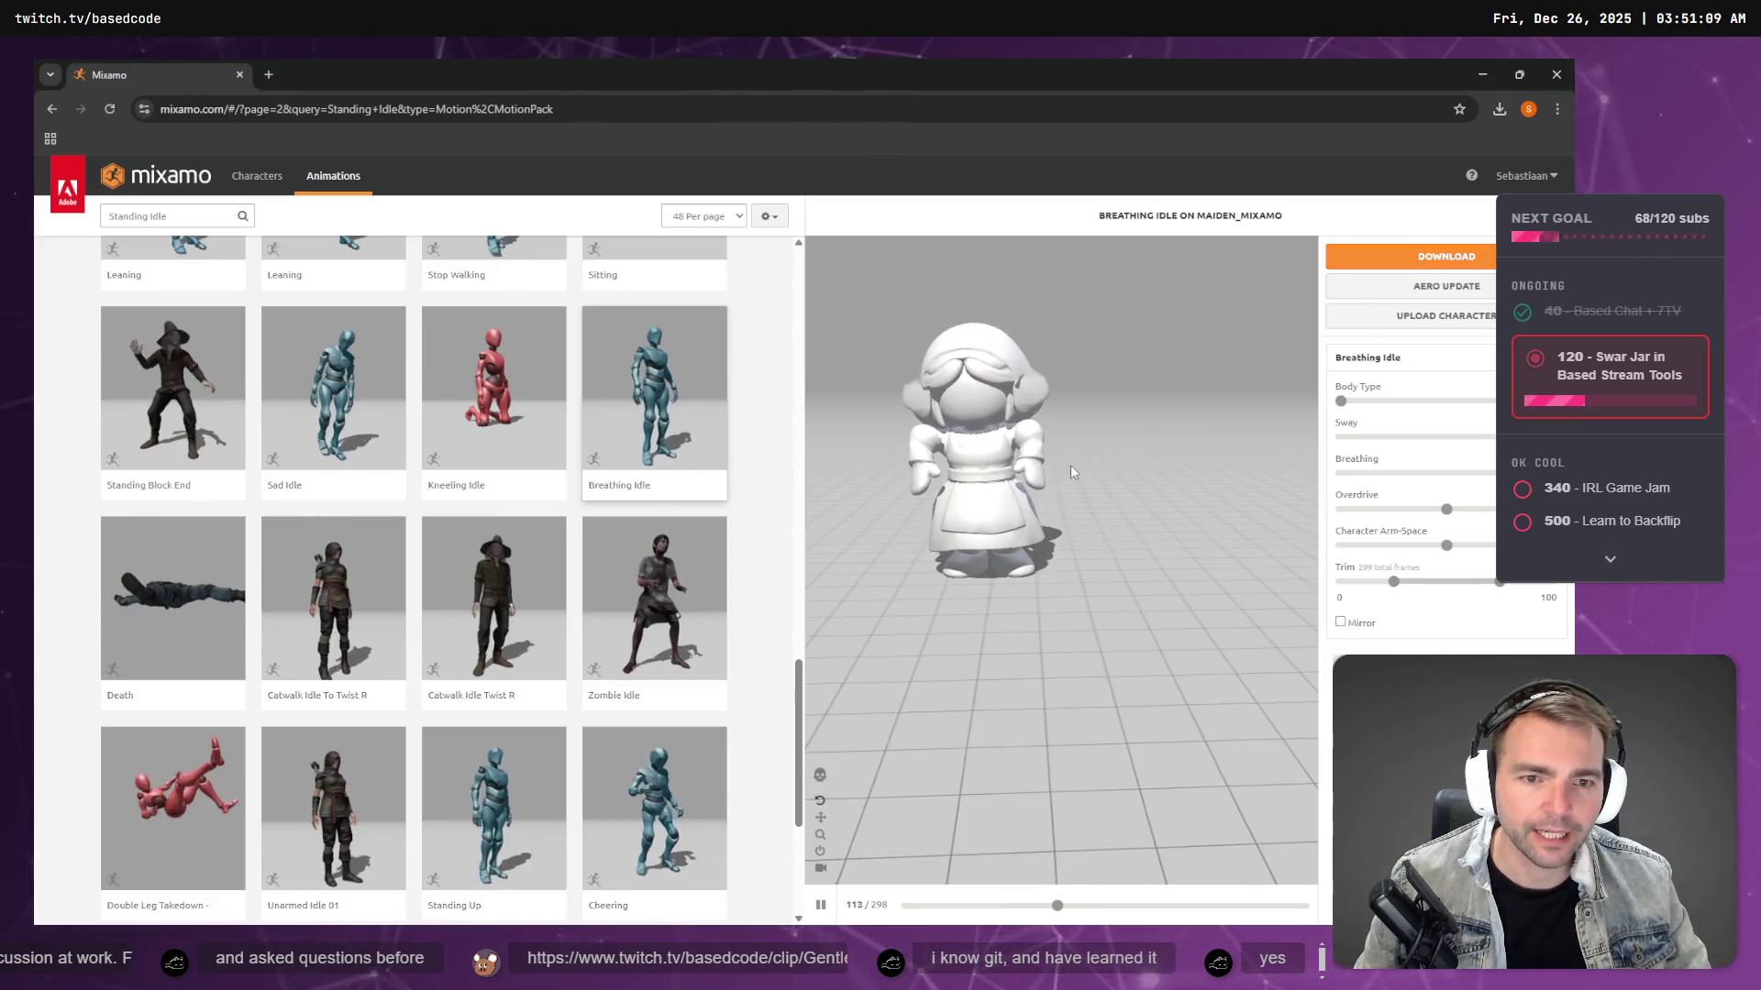
- Clear the Standing Idle filter under Characters, pick Mannequin, and confirm replacing the character
mouse_move(1163, 496)
left_mouse_down()
mouse_move(1146, 482)
mouse_move(1224, 498)
mouse_move(941, 453)
left_mouse_up()
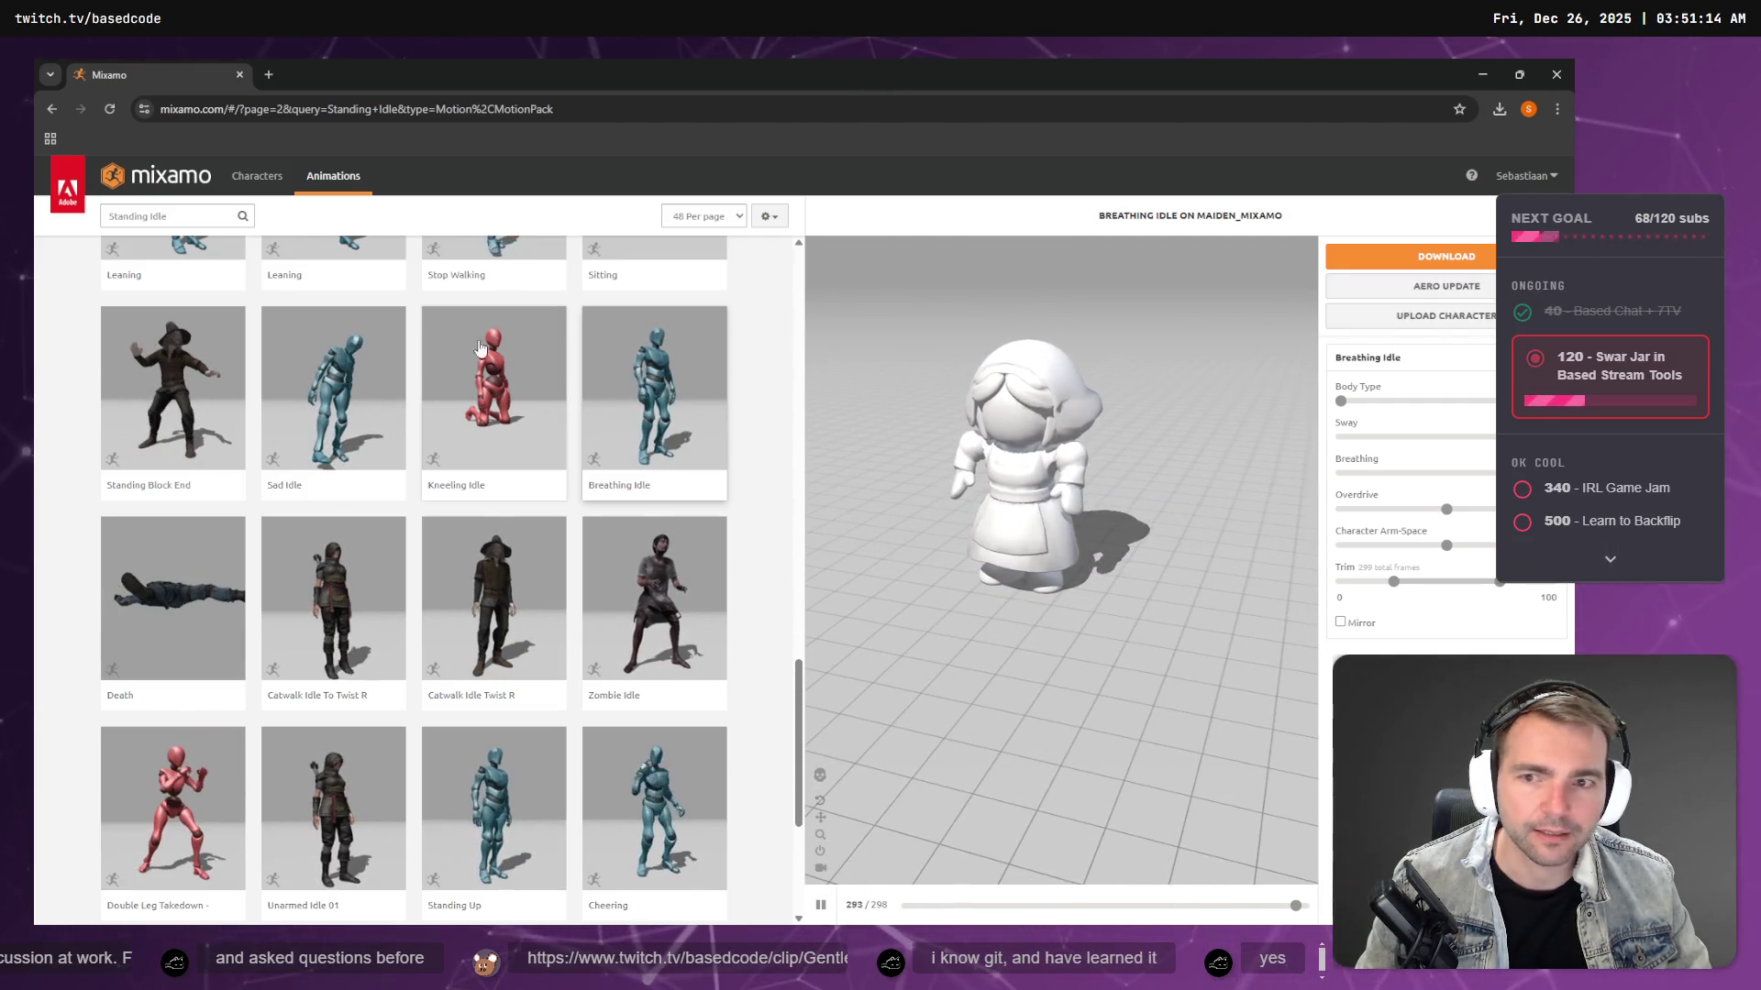
scroll(358, 275, "up", 6)
left_click(257, 175)
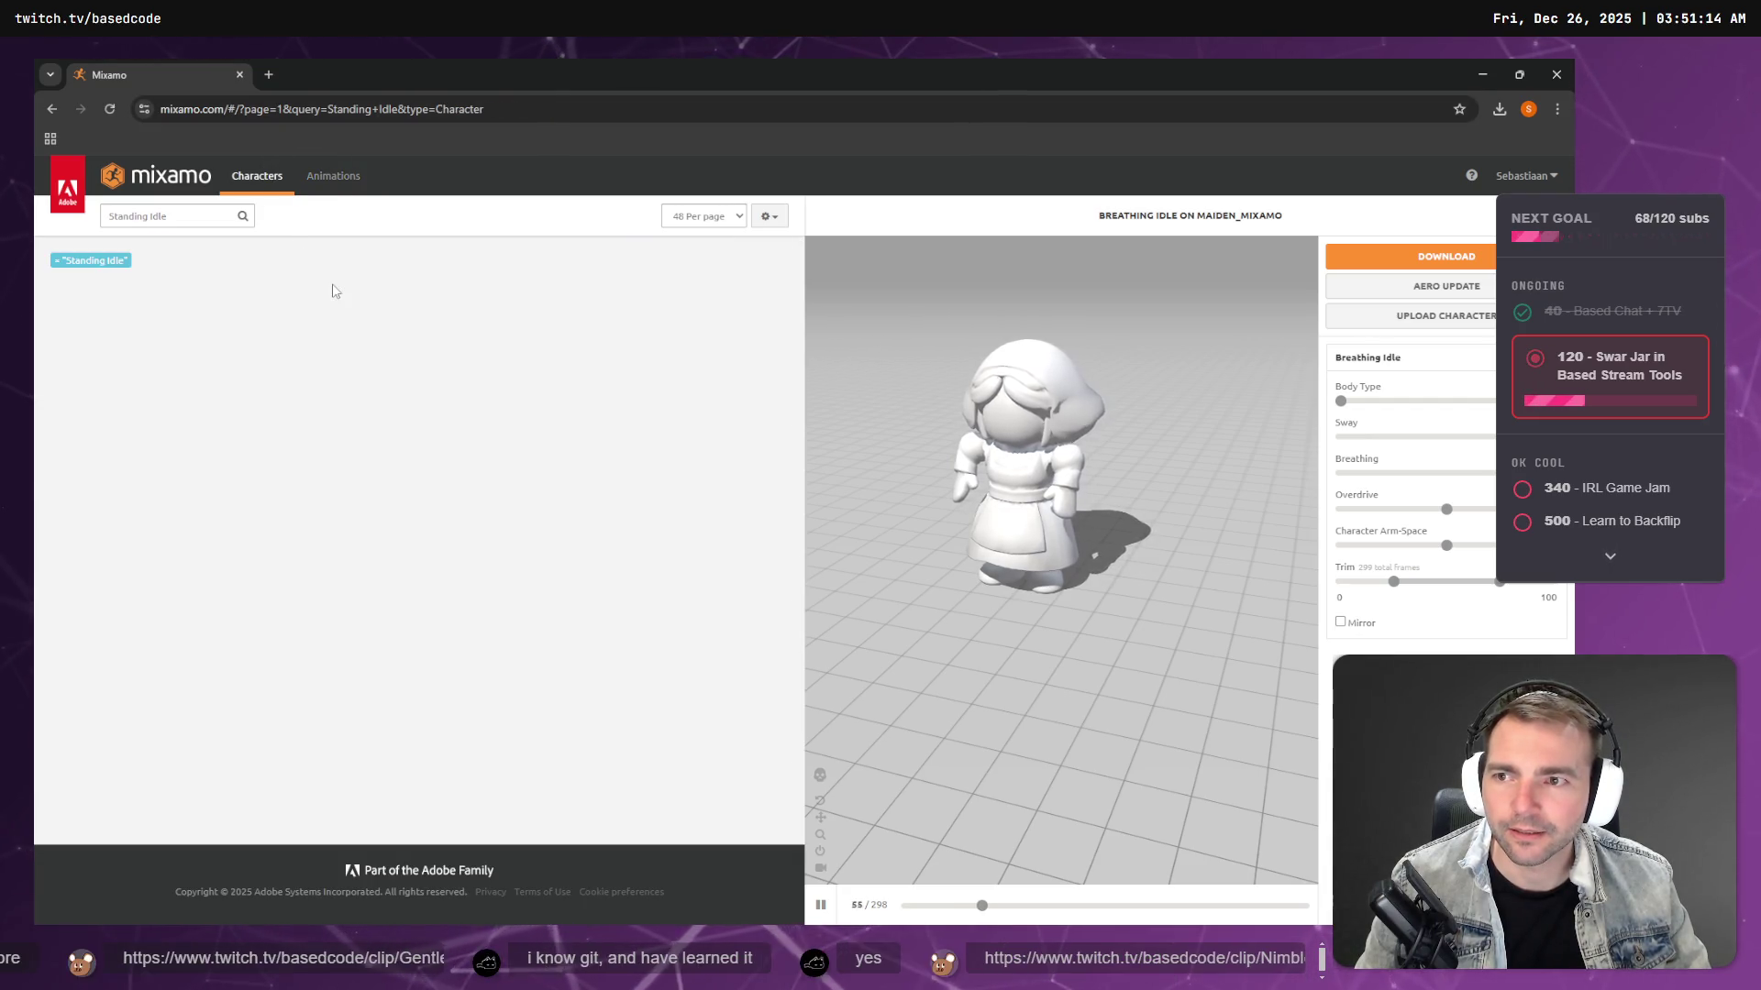
left_click(56, 260)
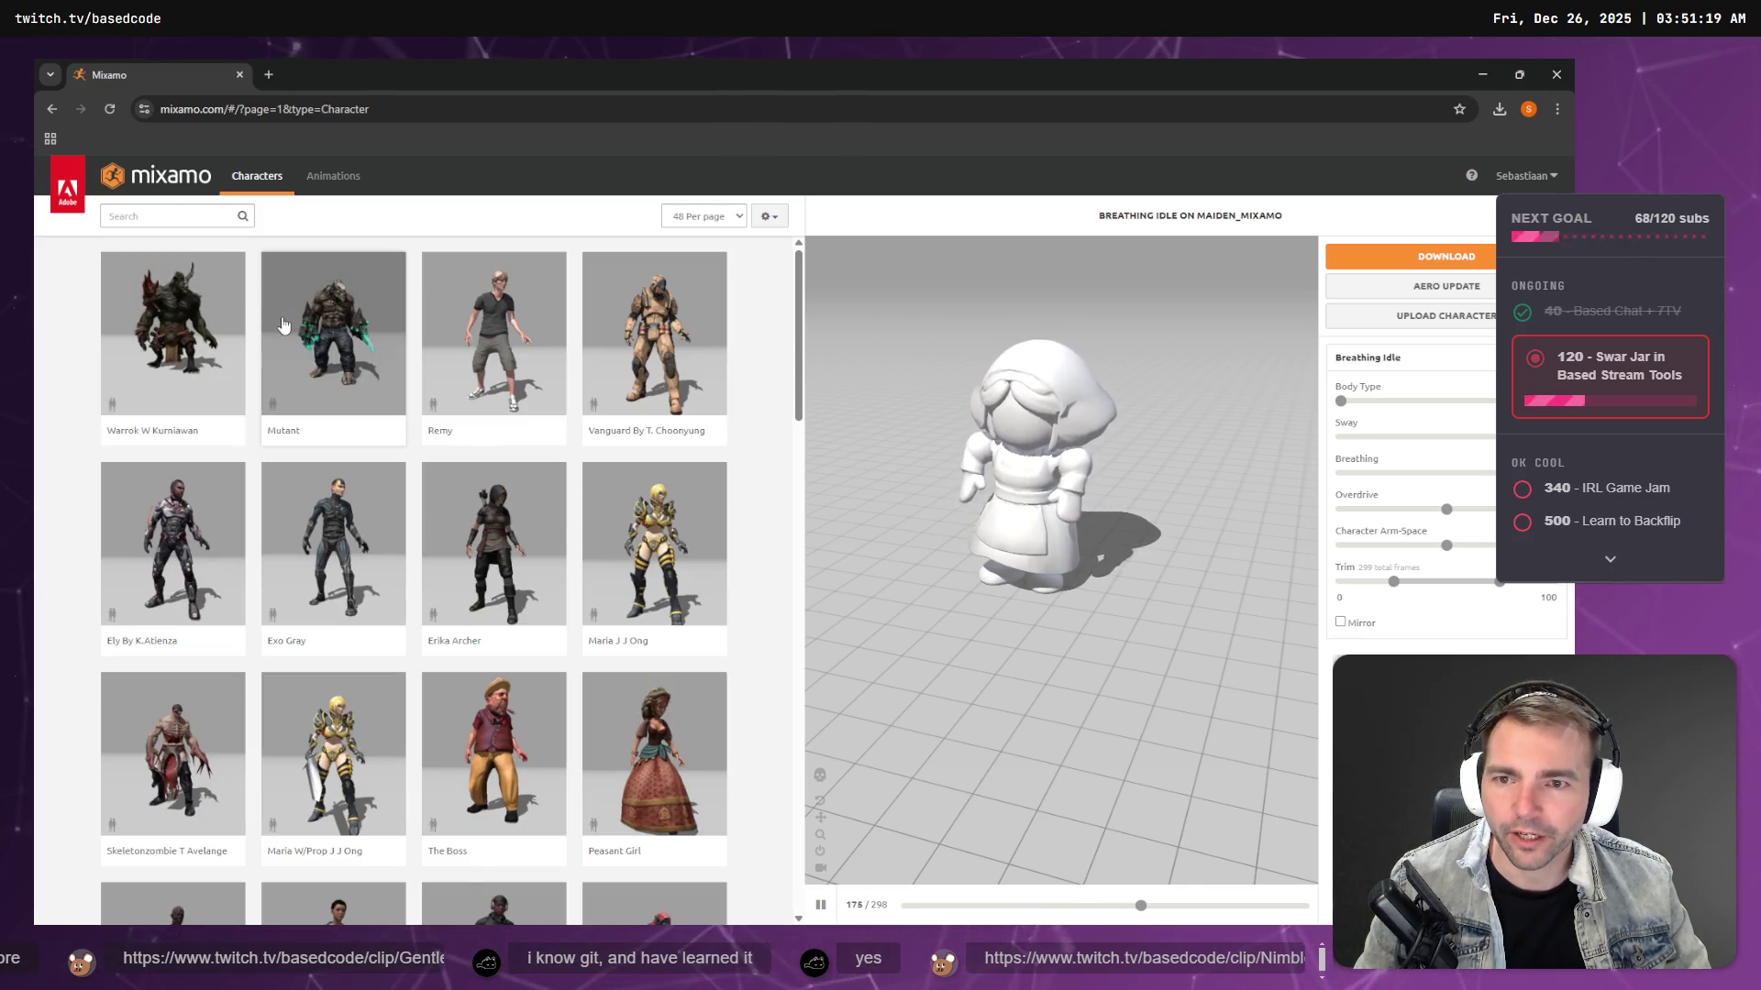
scroll(406, 396, "down", 15)
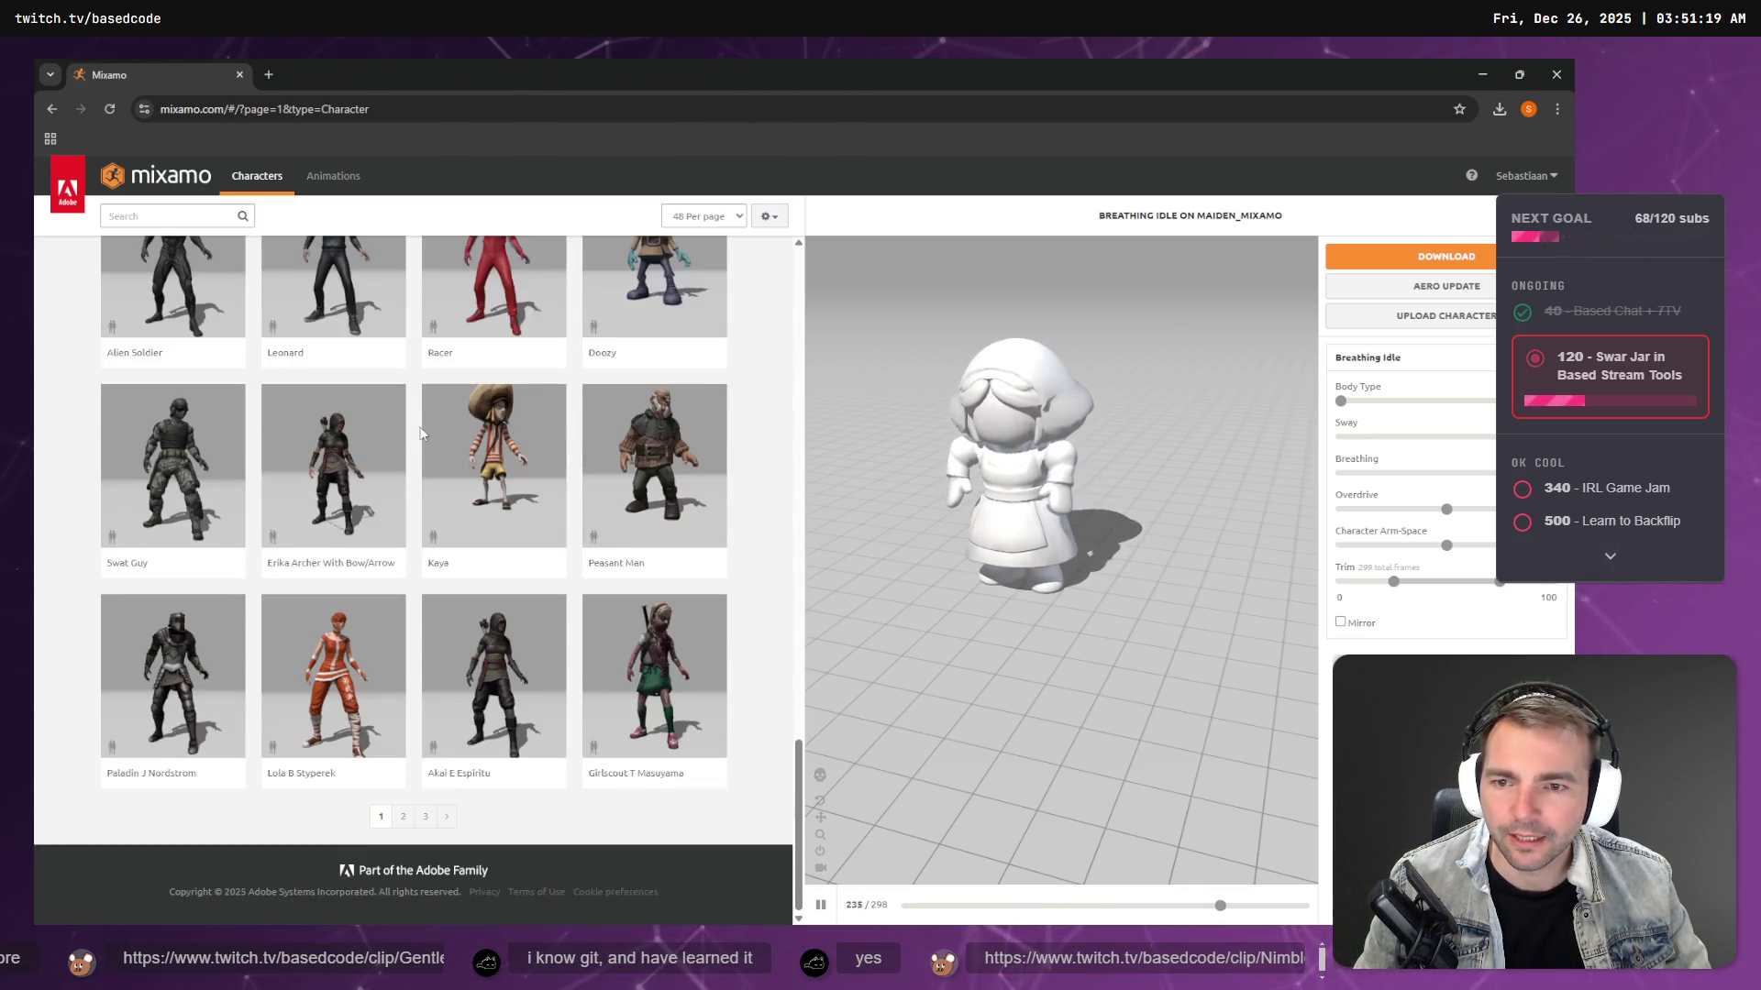
scroll(419, 473, "up", 15)
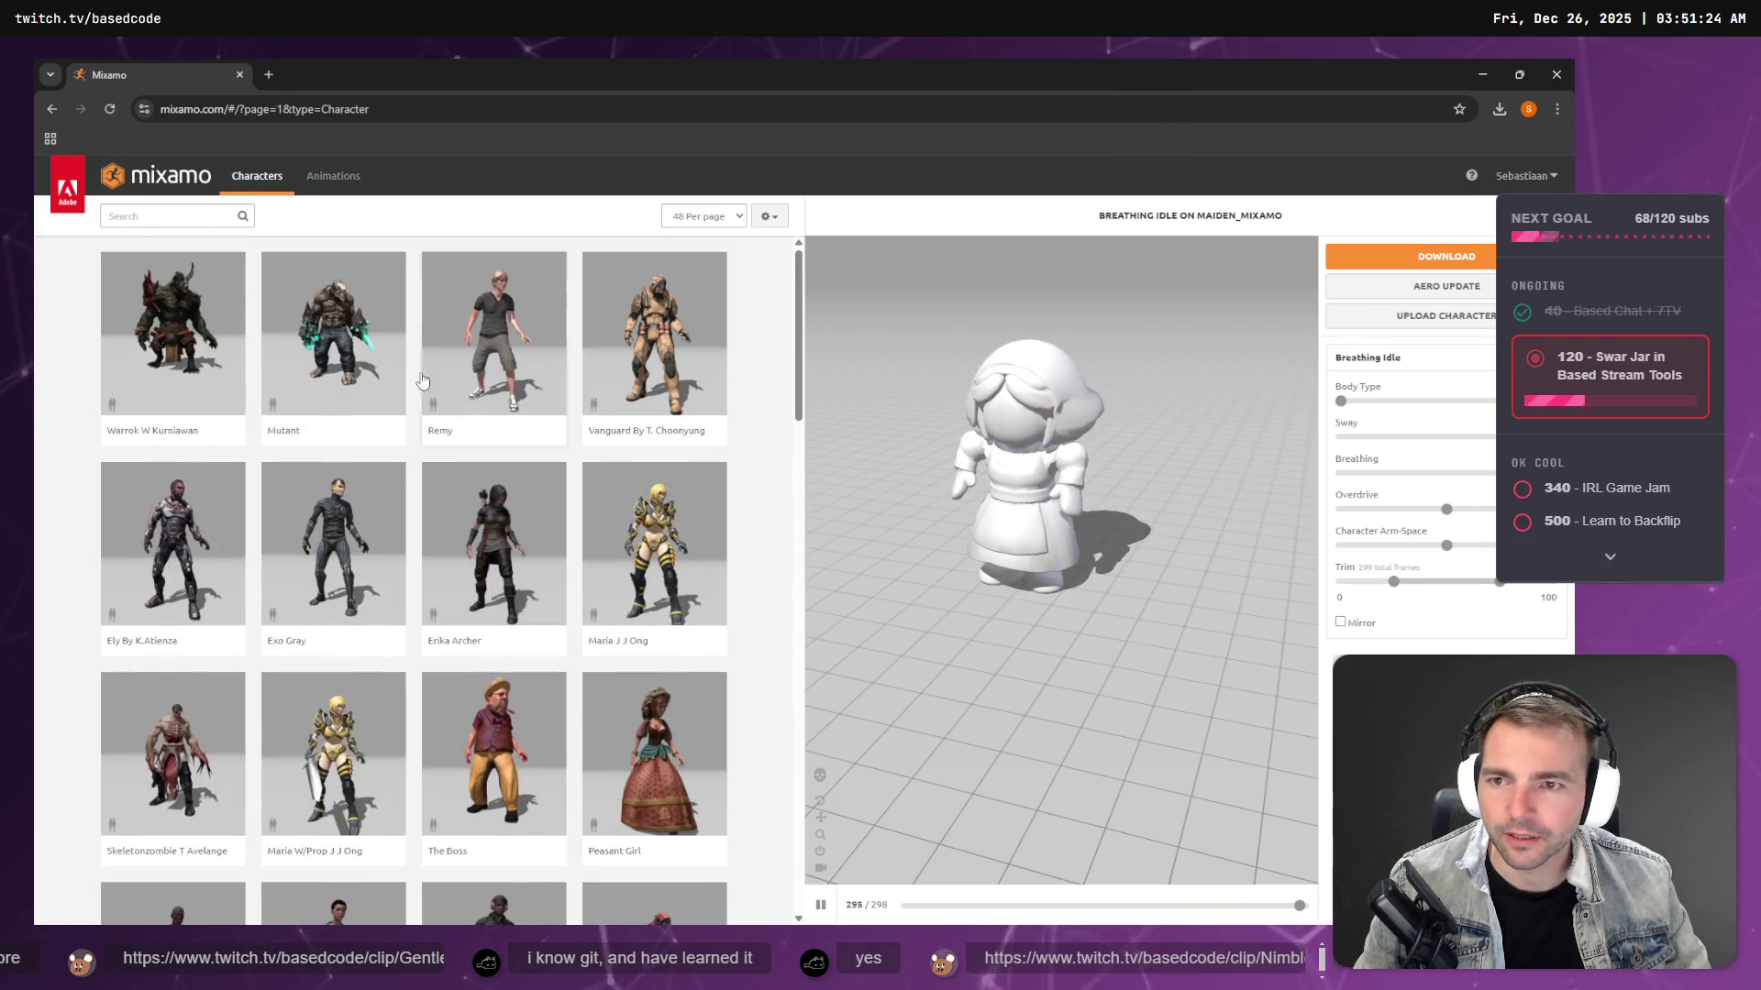
scroll(702, 360, "down", 8)
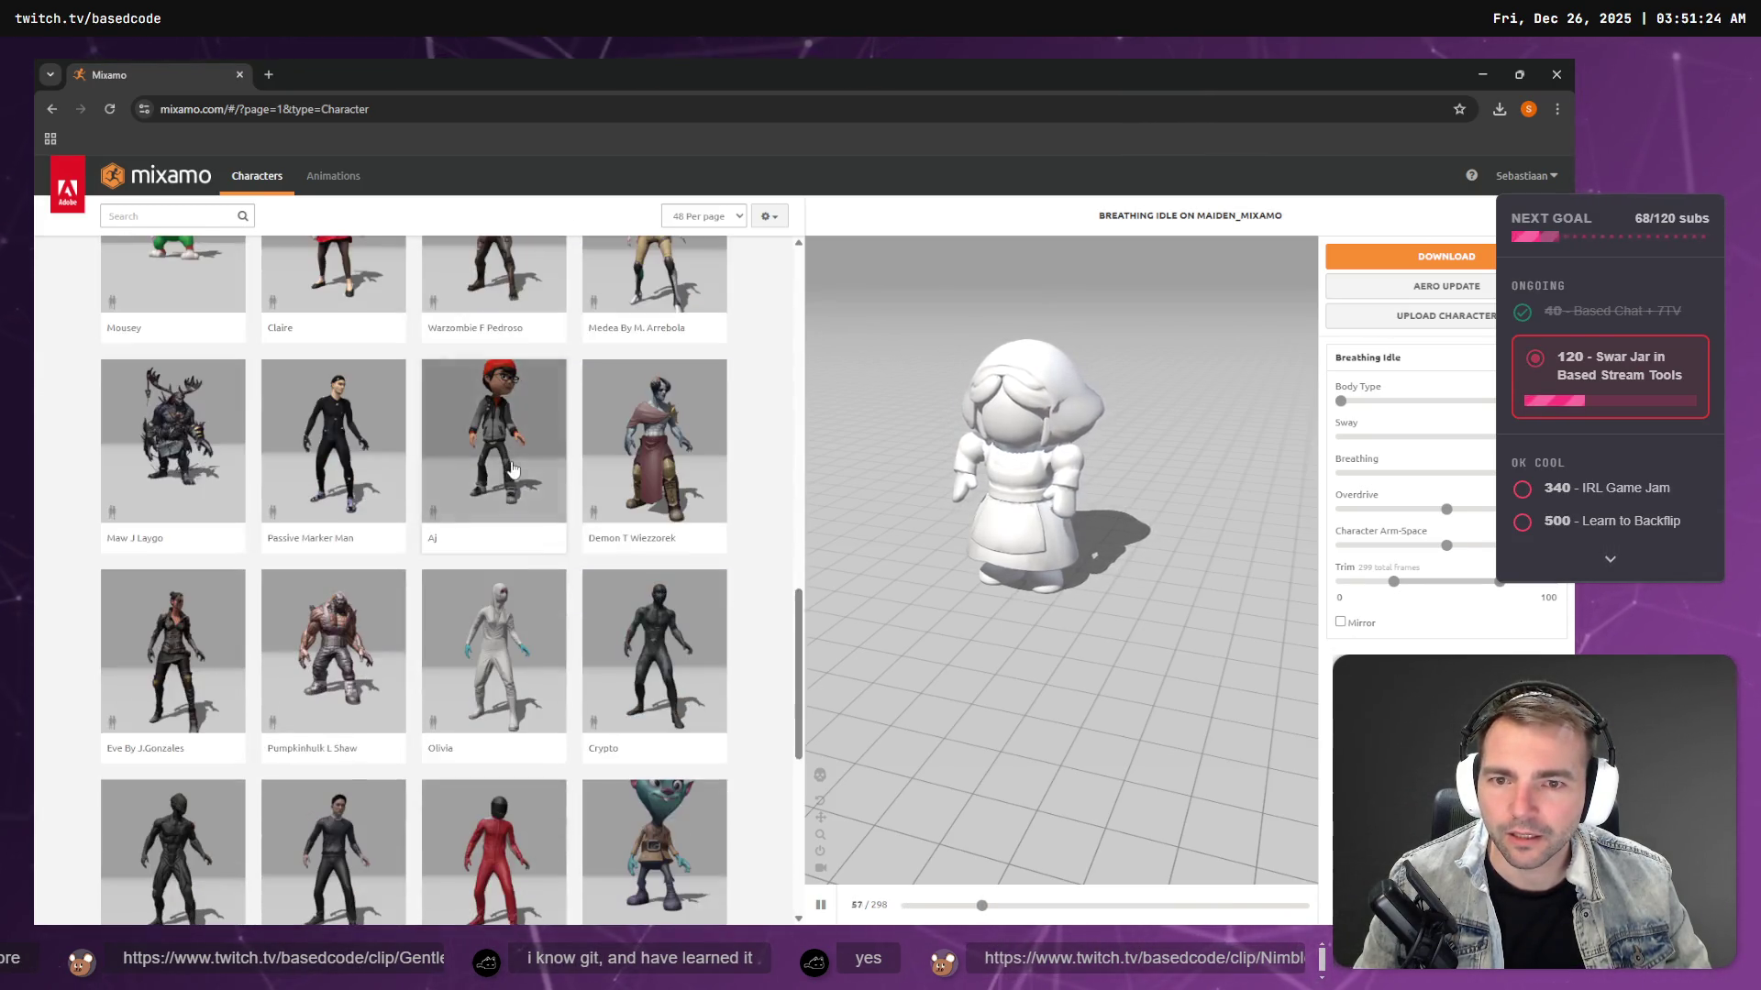
scroll(660, 302, "down", 1)
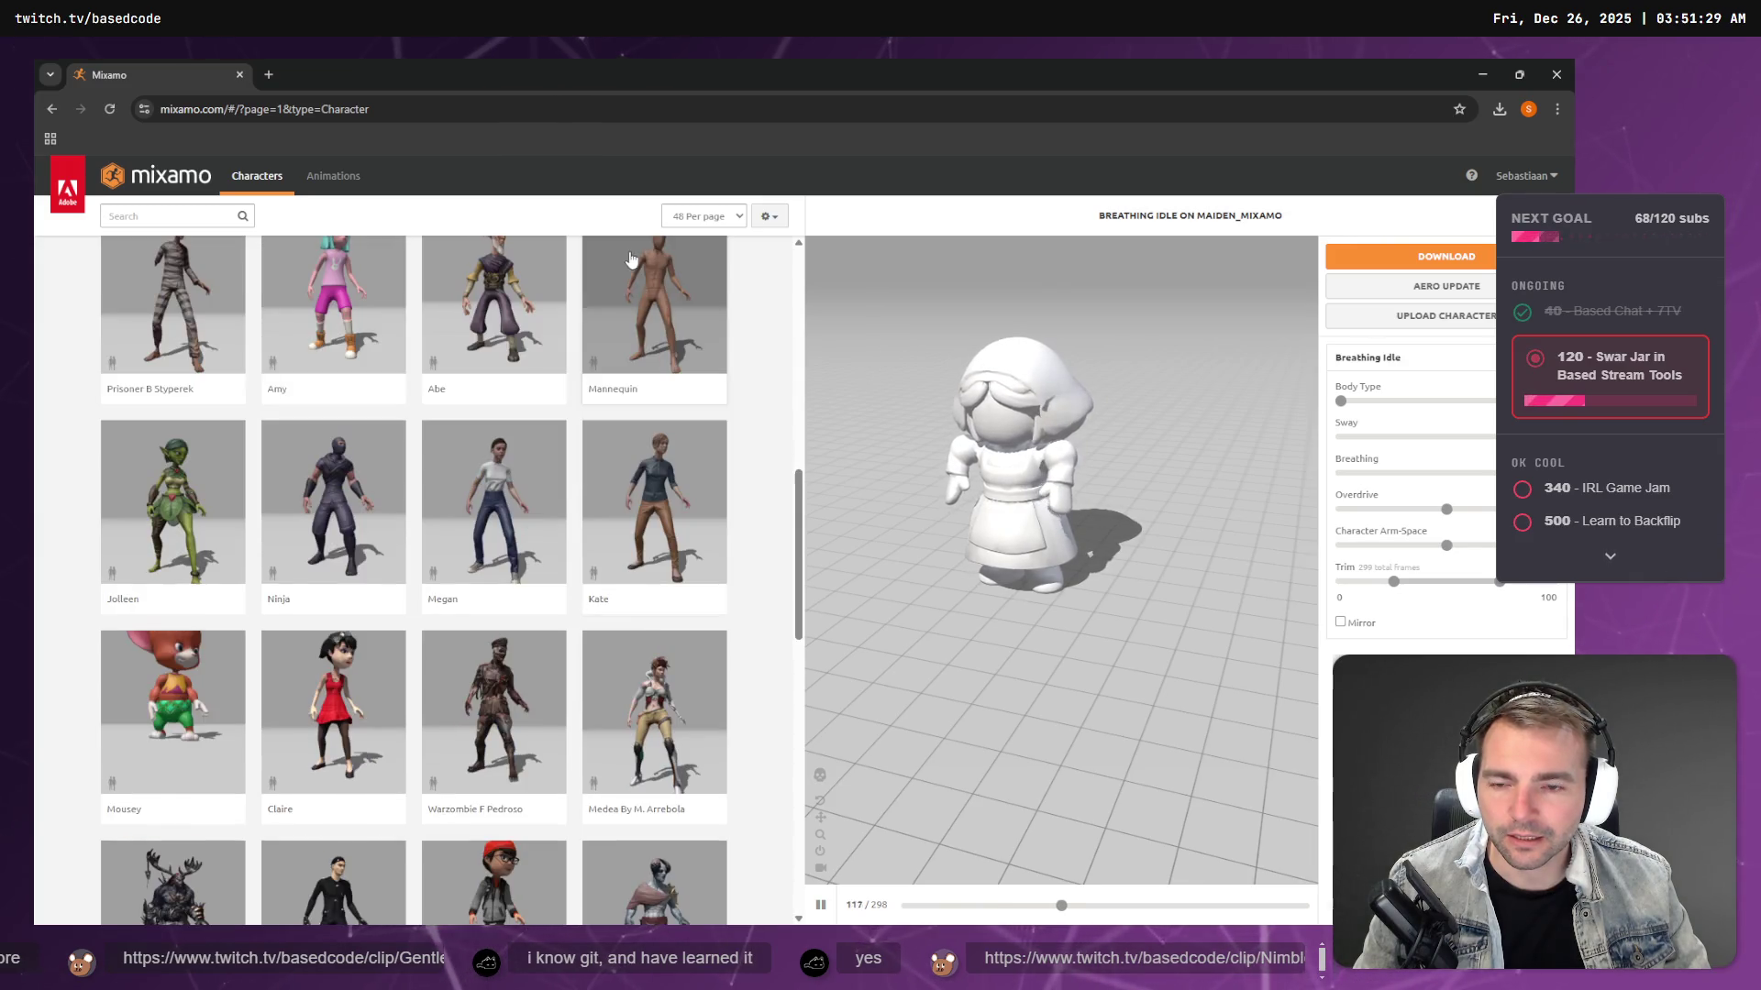
left_click(649, 295)
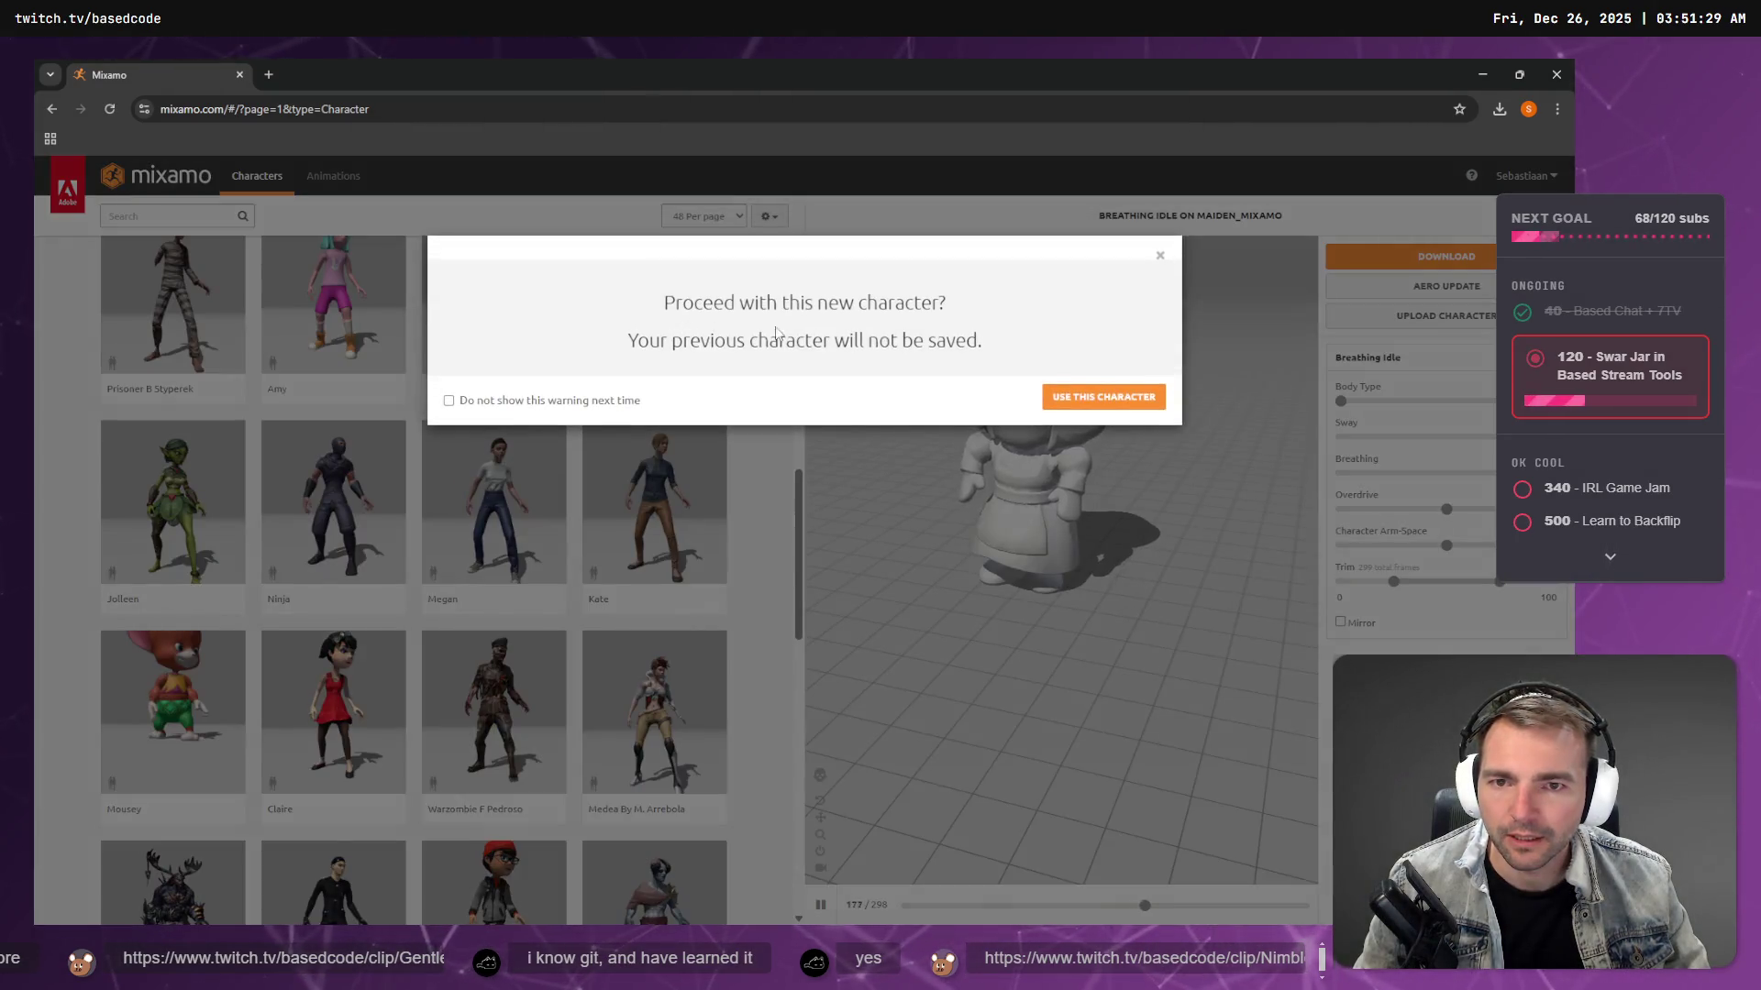
left_click(1079, 404)
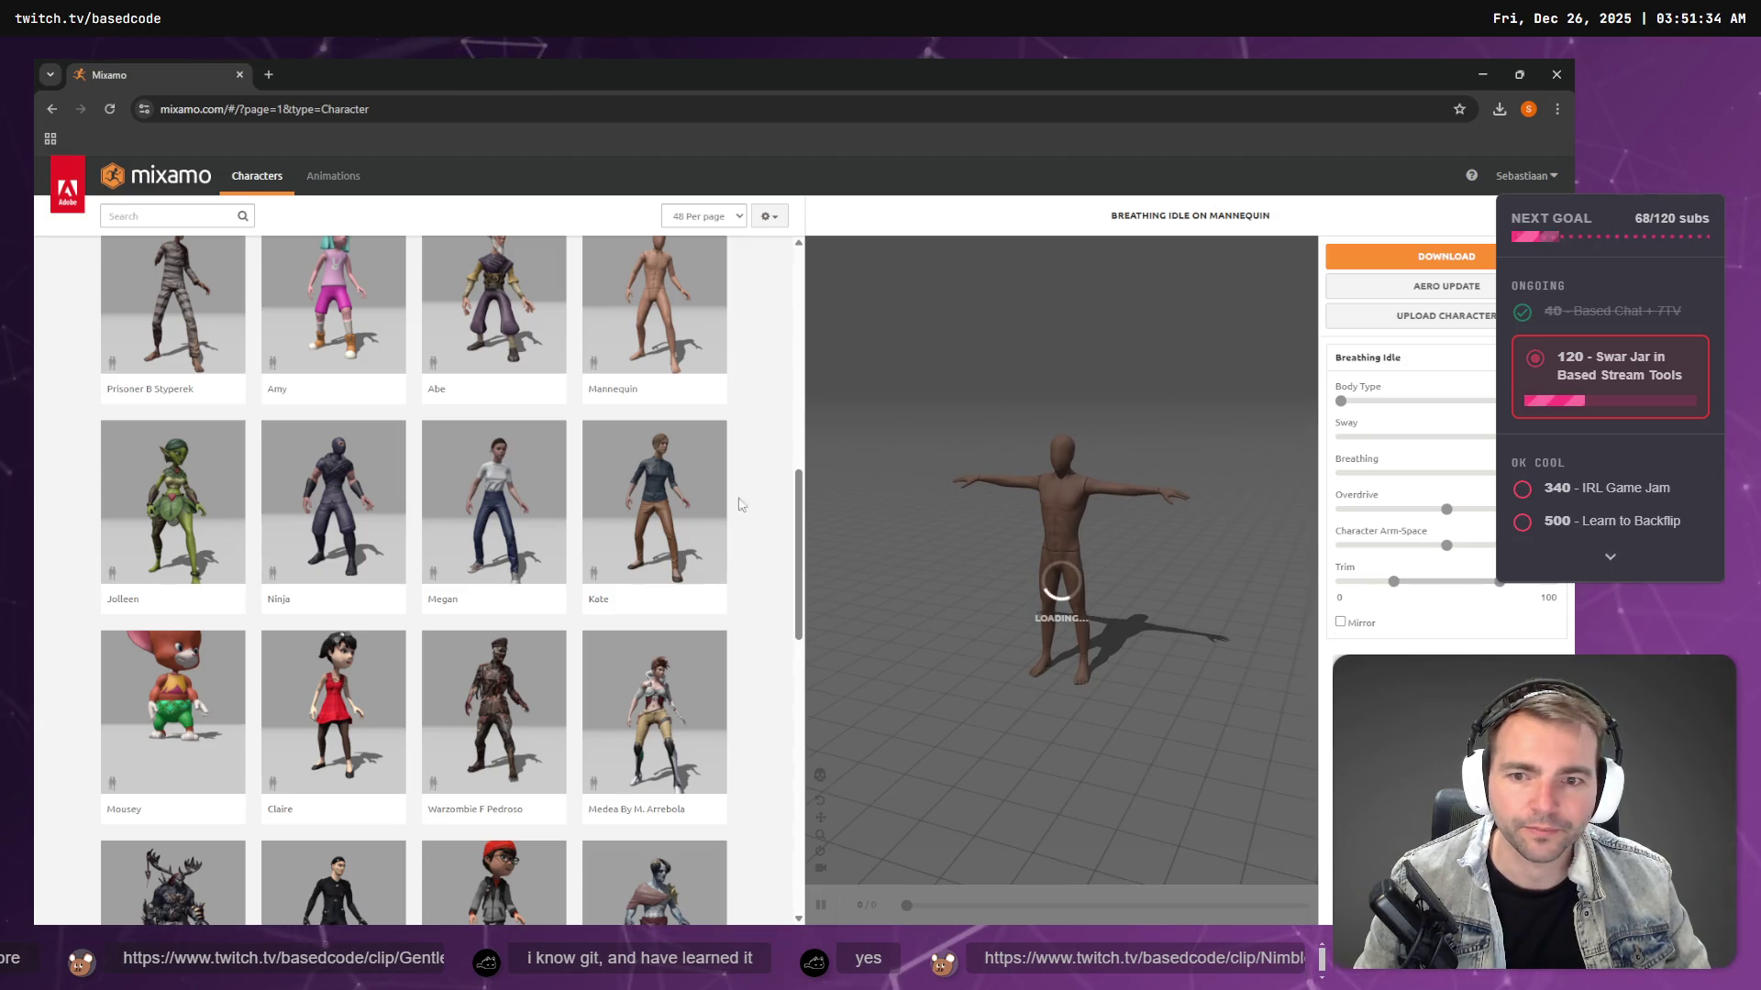
- Search 'Idle Breathe', open and cancel its Download dialog, then change the search to 'Running'
left_click(345, 192)
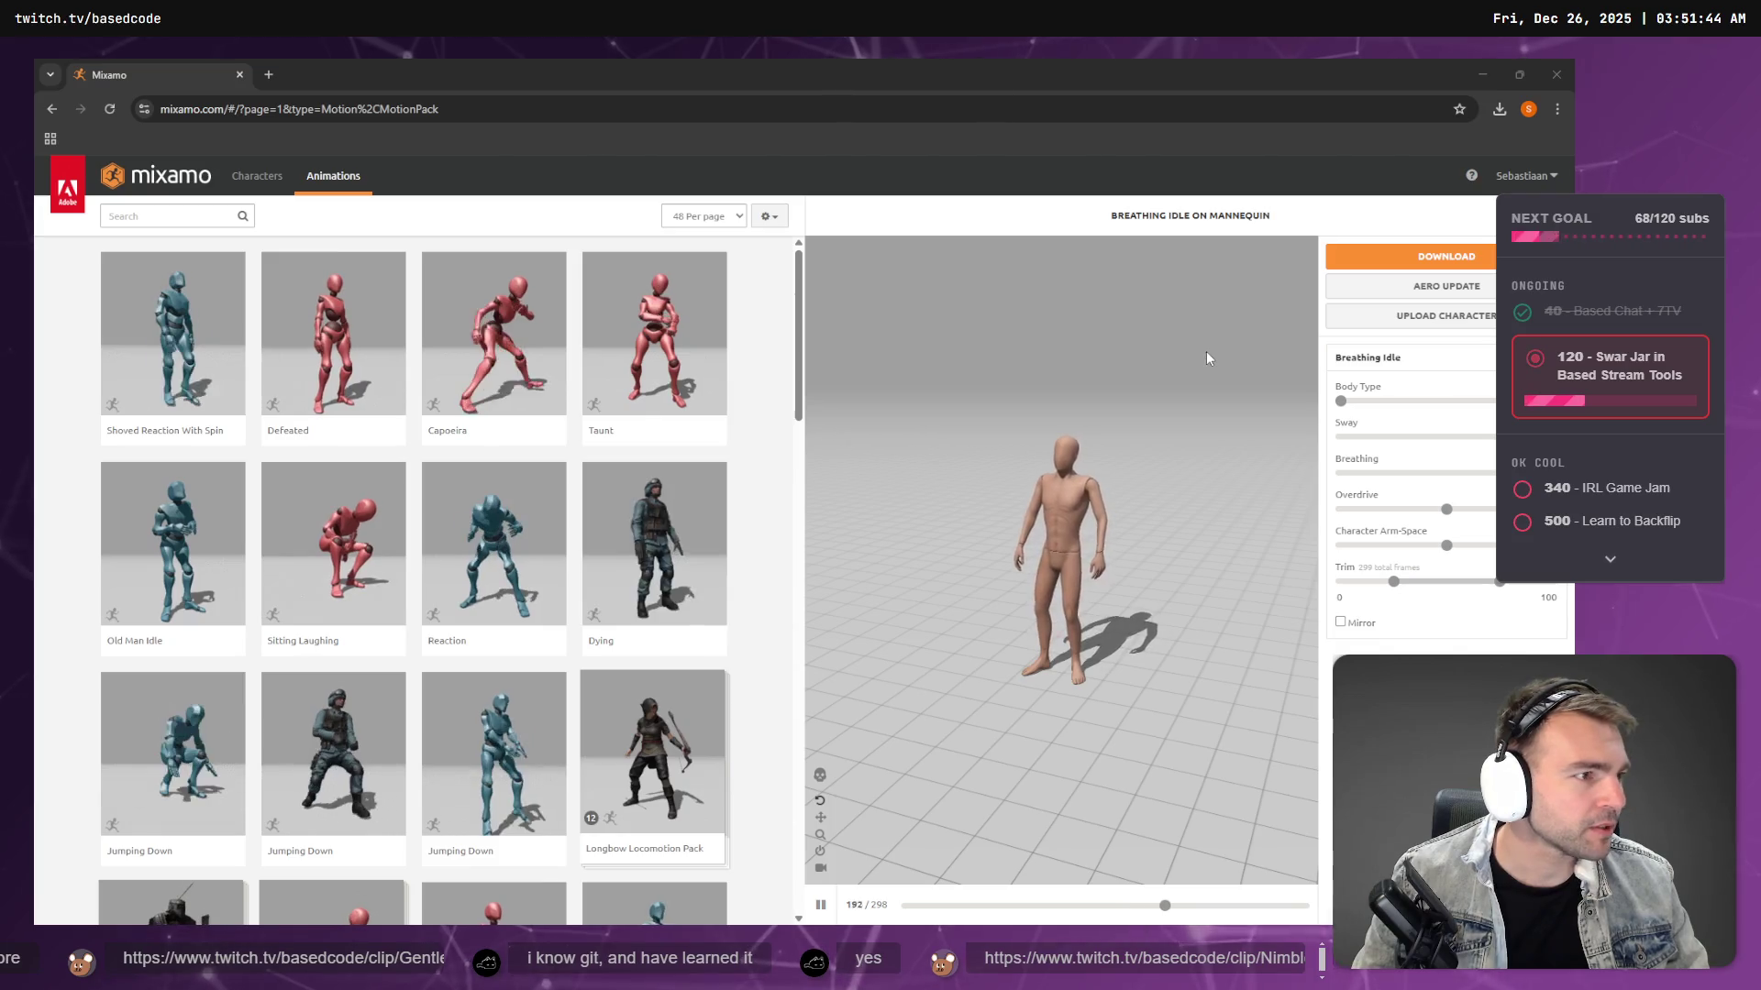
left_click(127, 218)
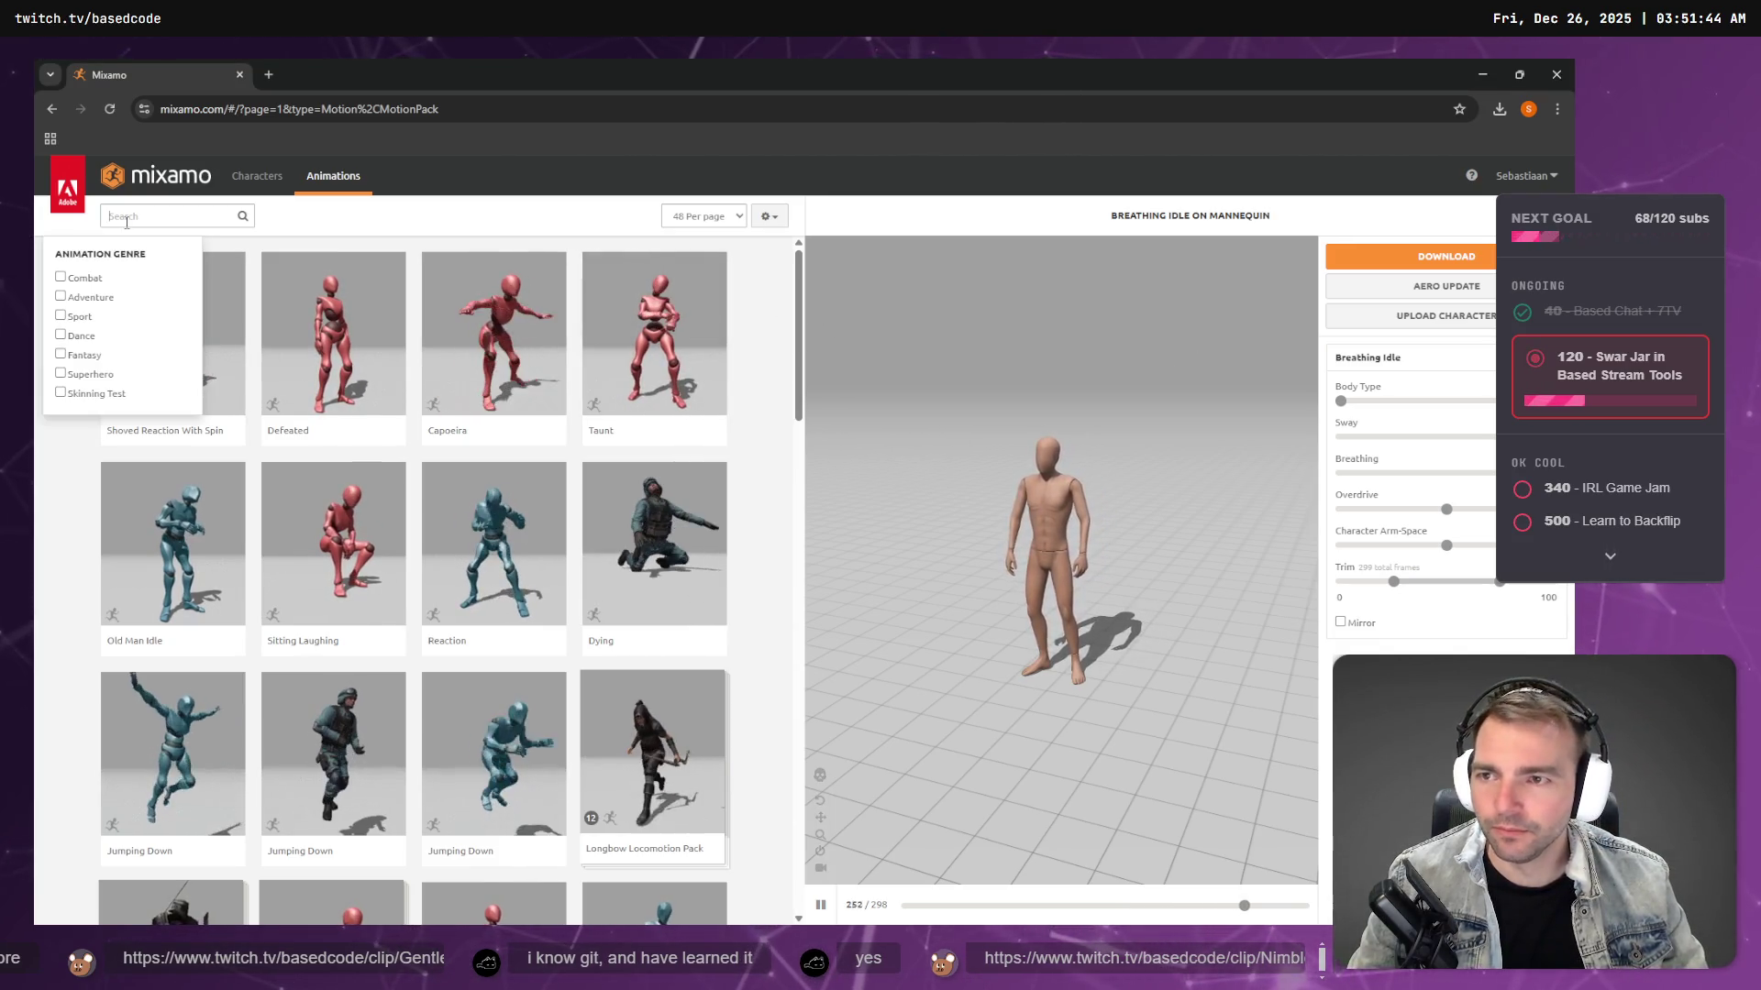
type("Idle ")
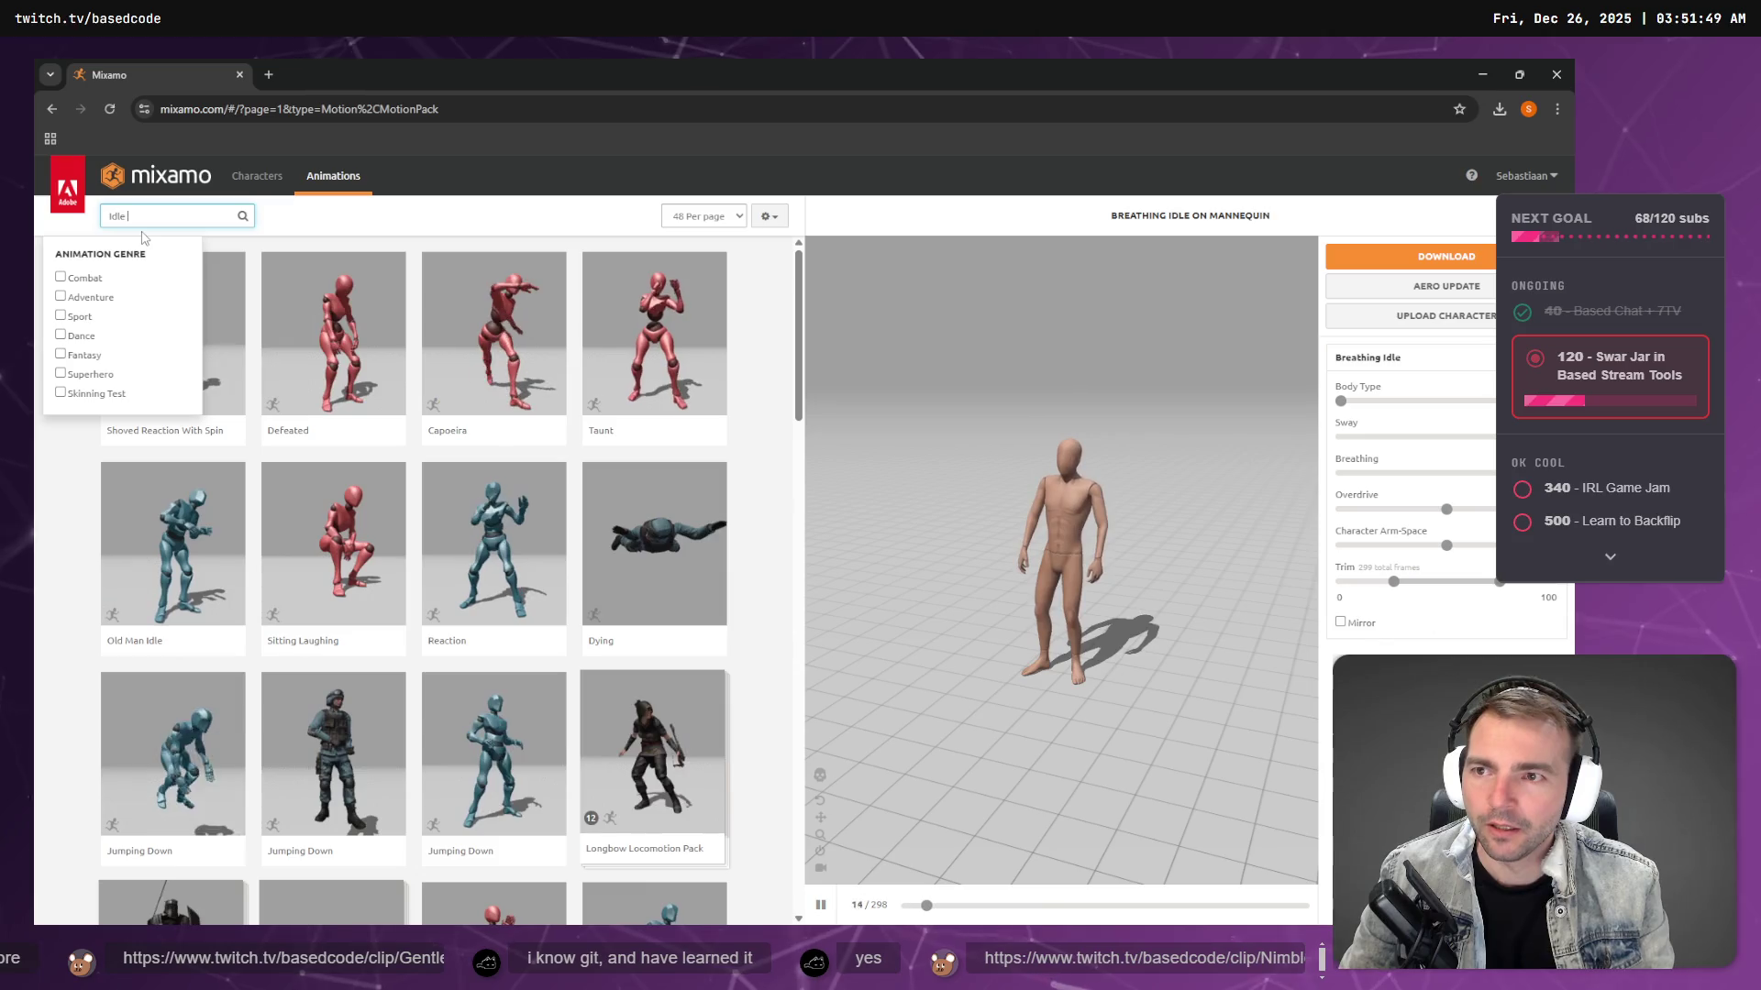
type("Breathe")
key("Return")
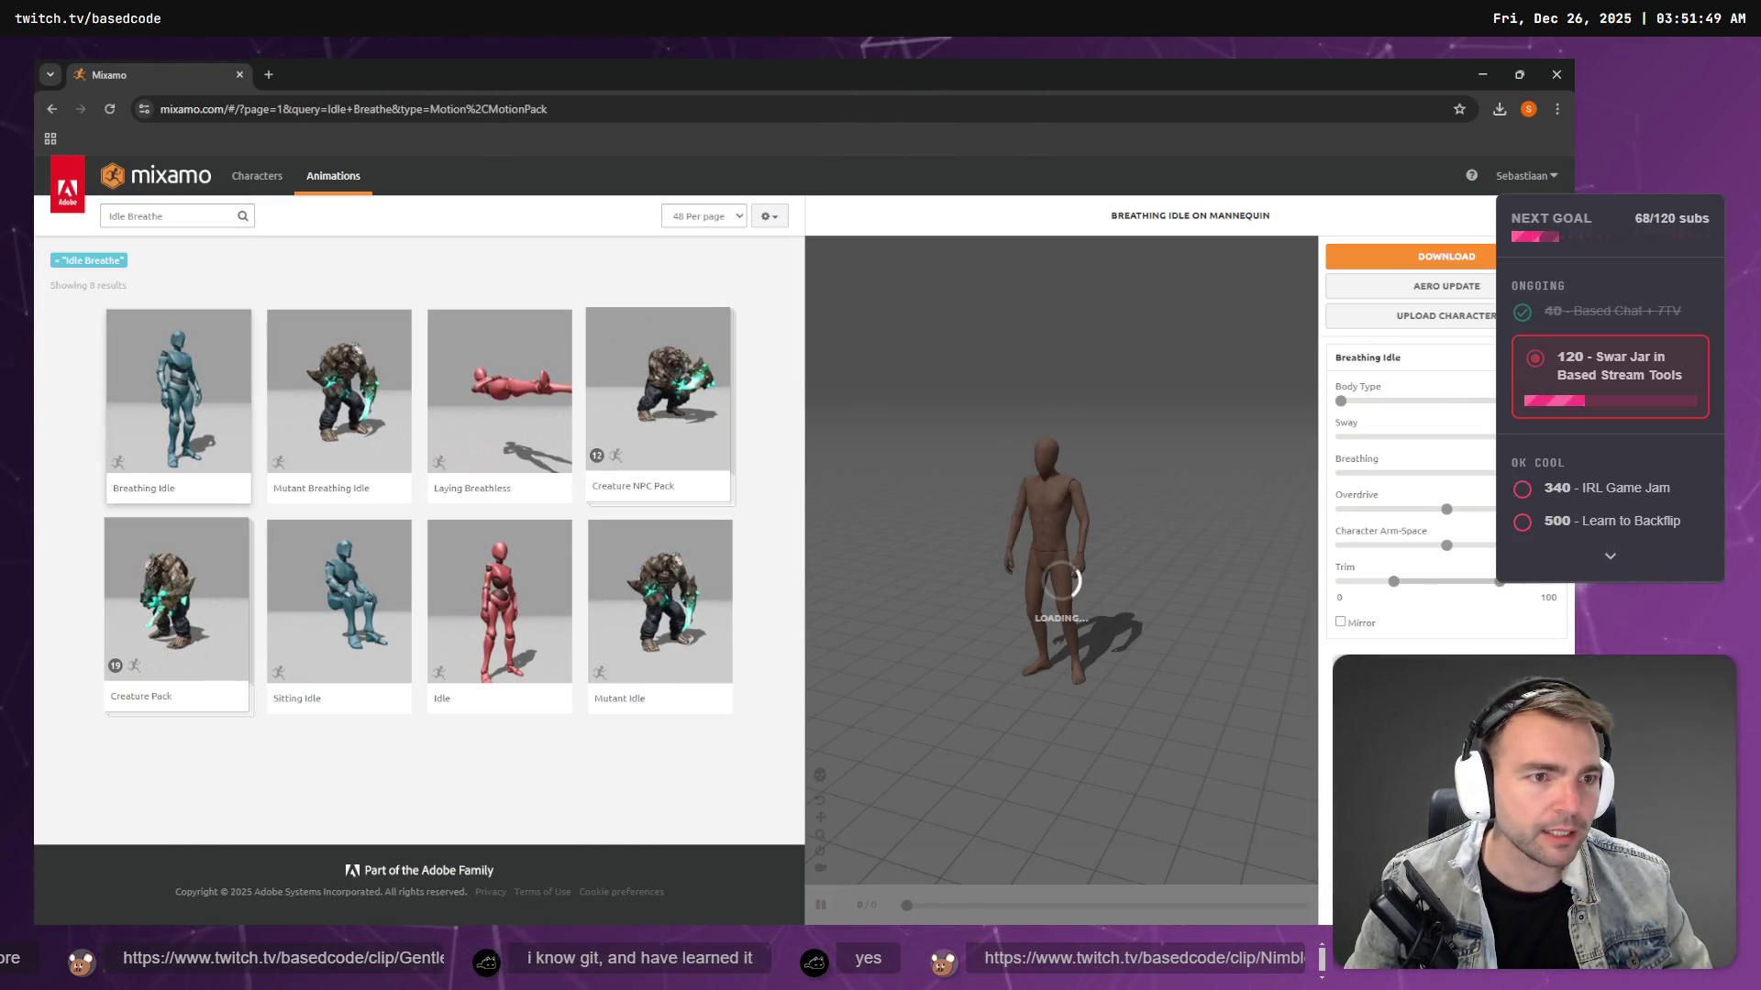
left_click(1446, 256)
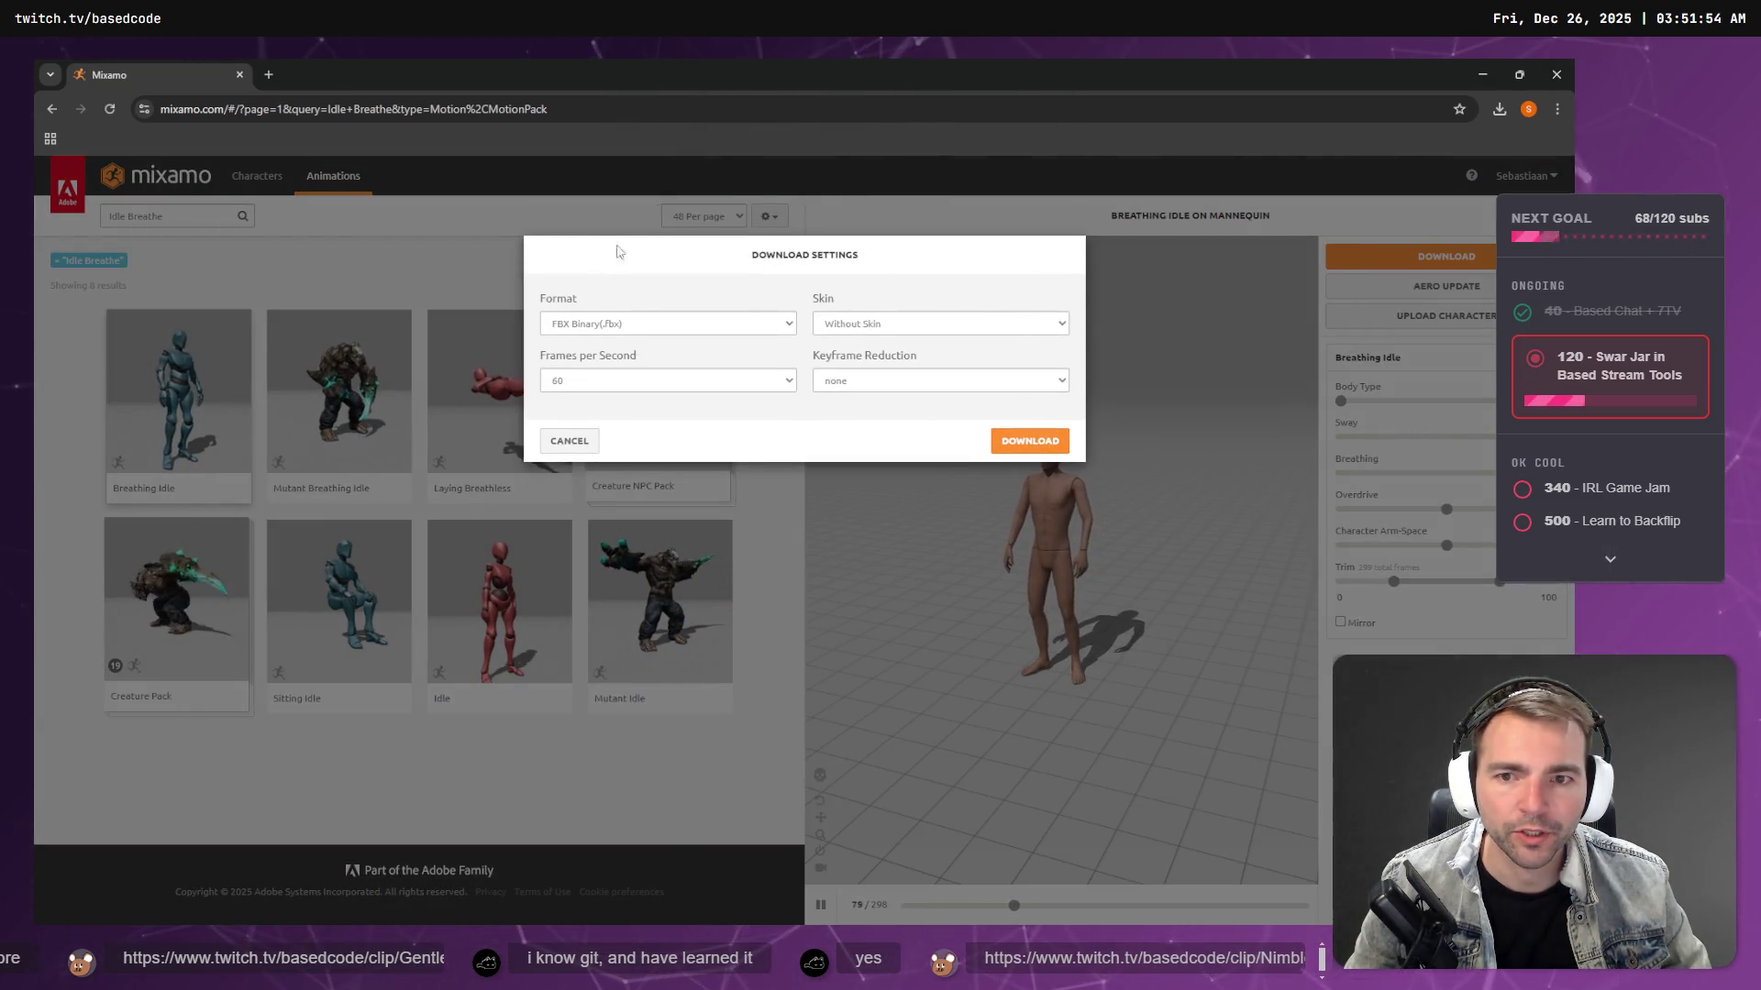
left_click(570, 441)
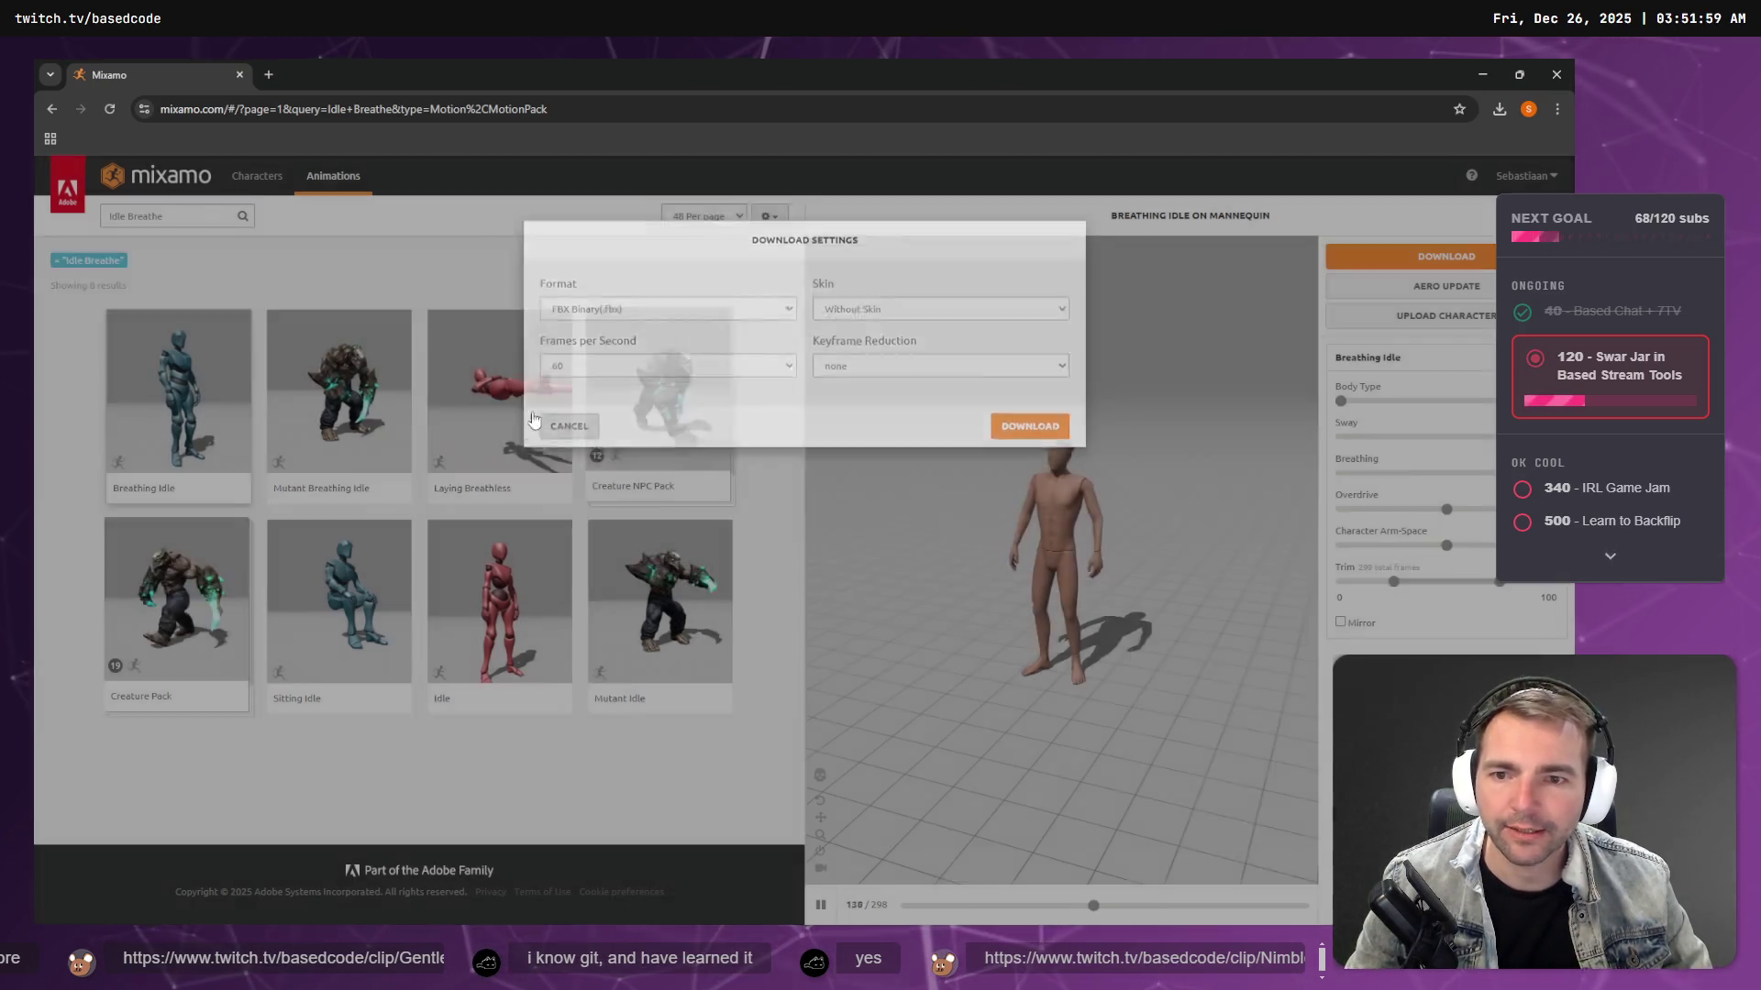
left_click(203, 218)
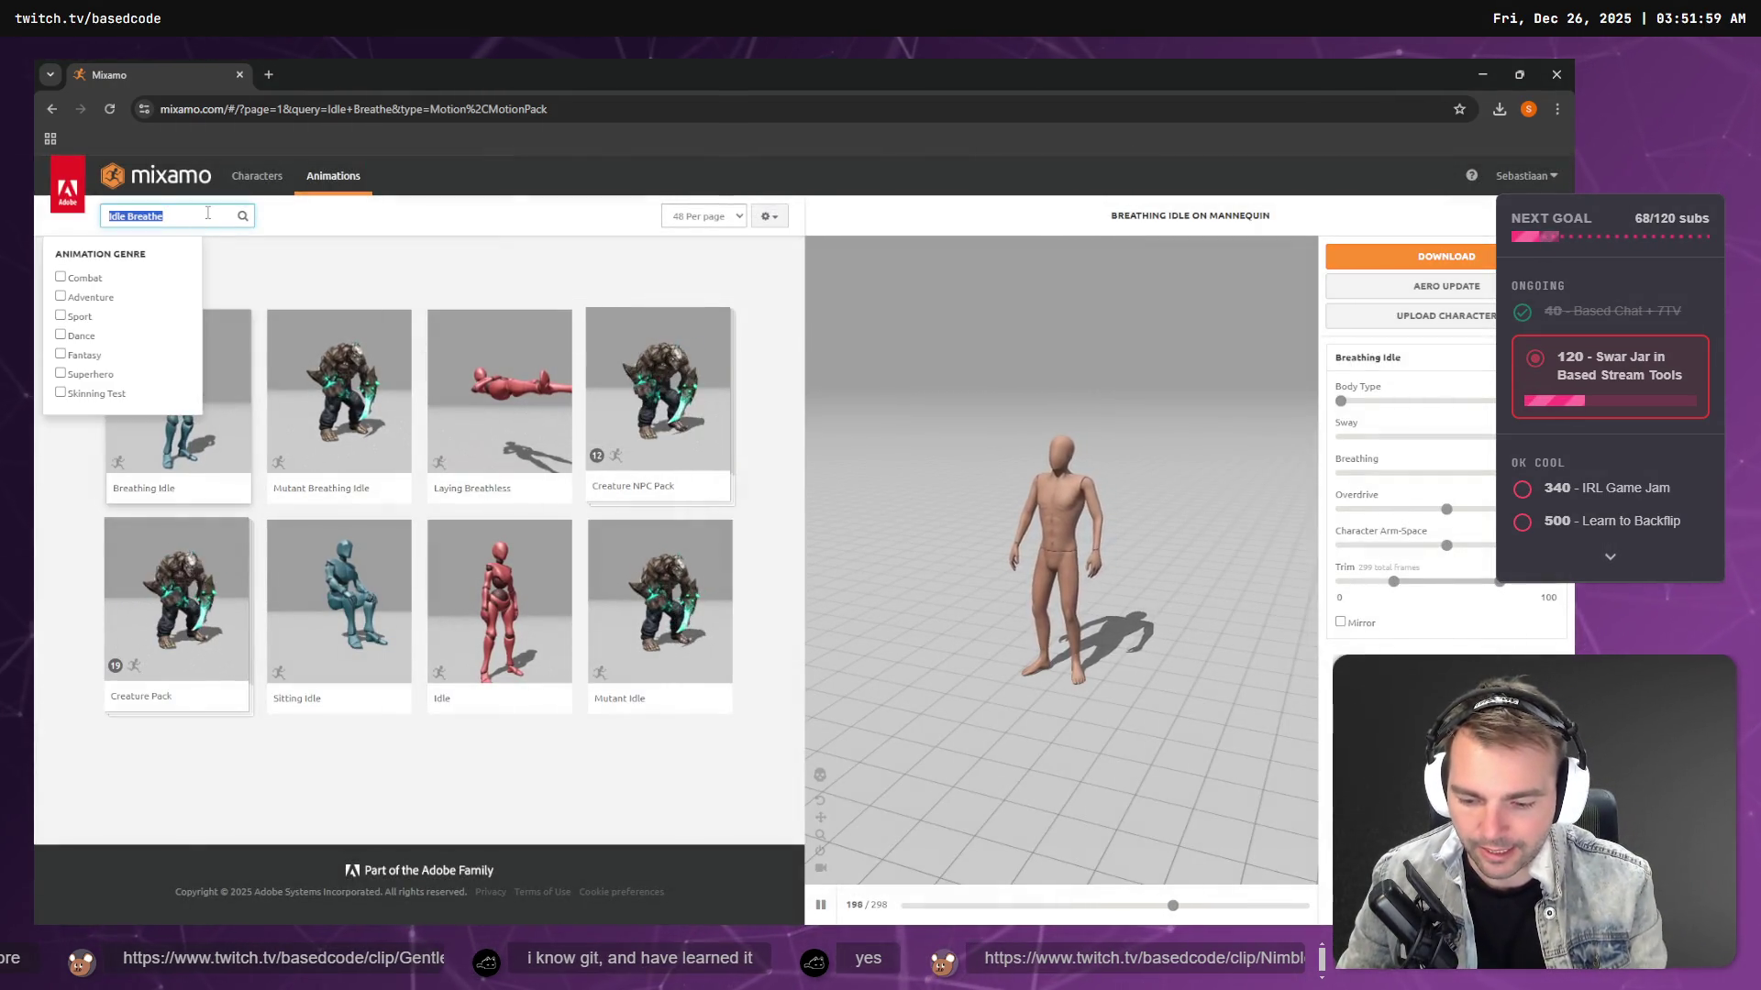
type("Runing")
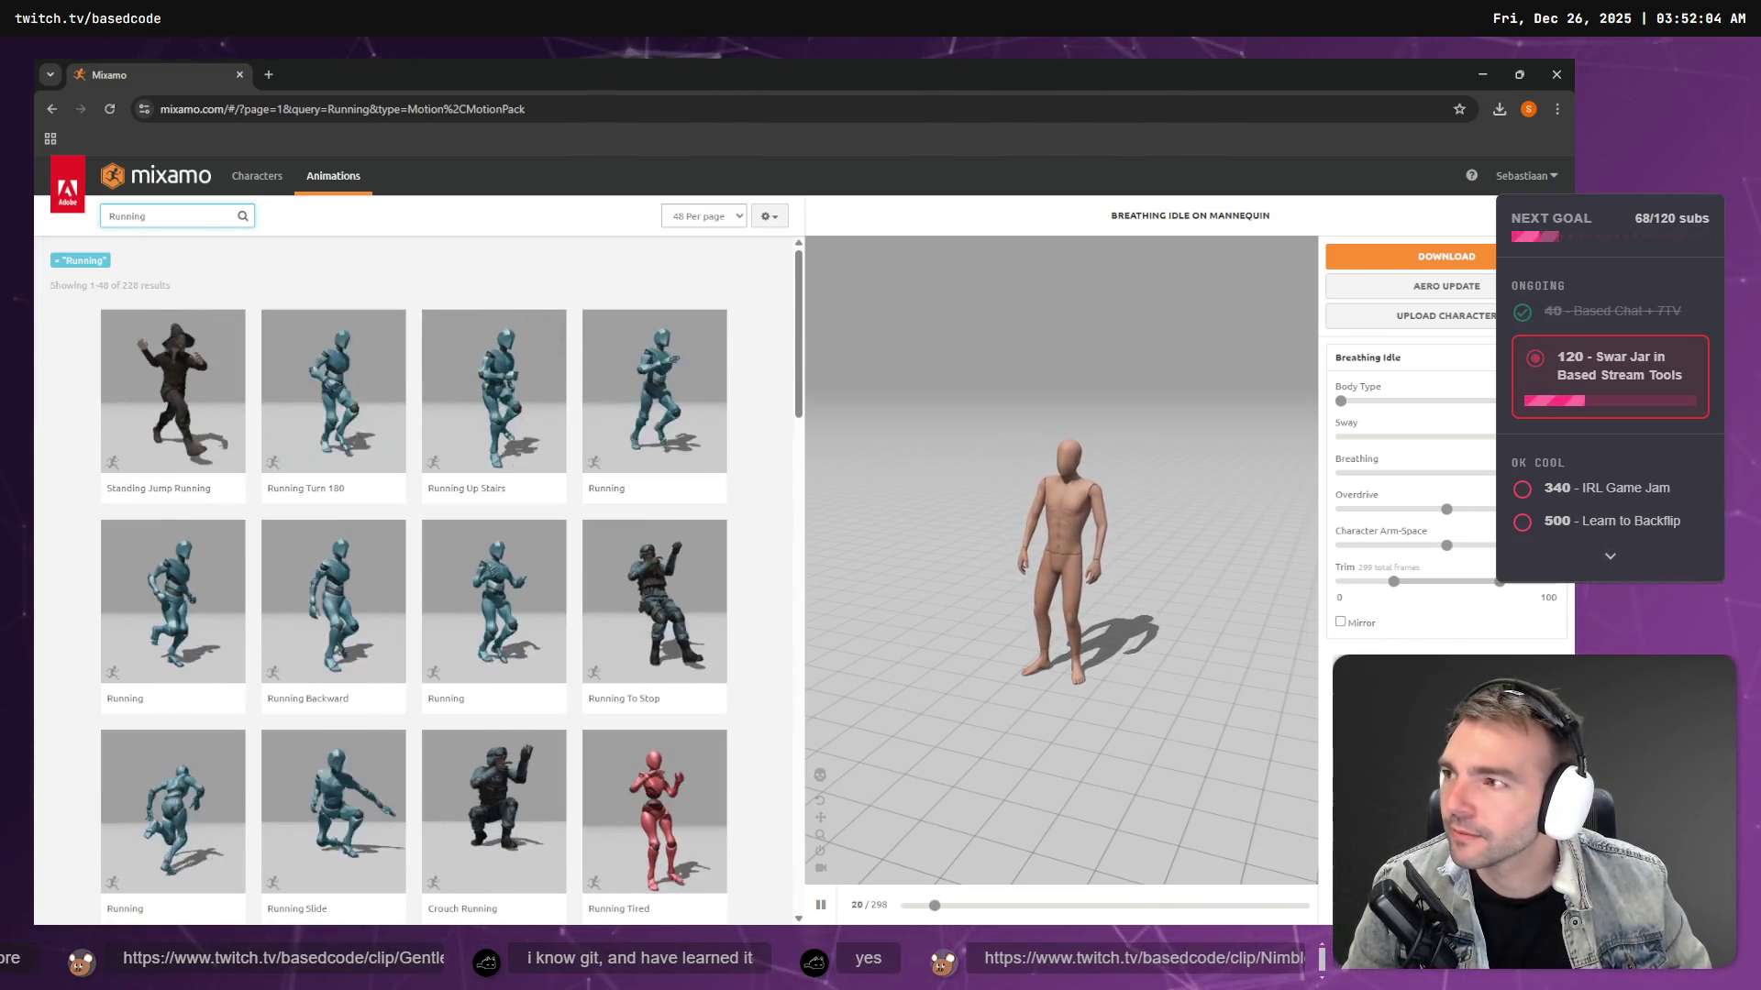
- Preview Running variants, pick the first one, and download it as FBX Binary, Without Skin, 60 fps
left_click(643, 357)
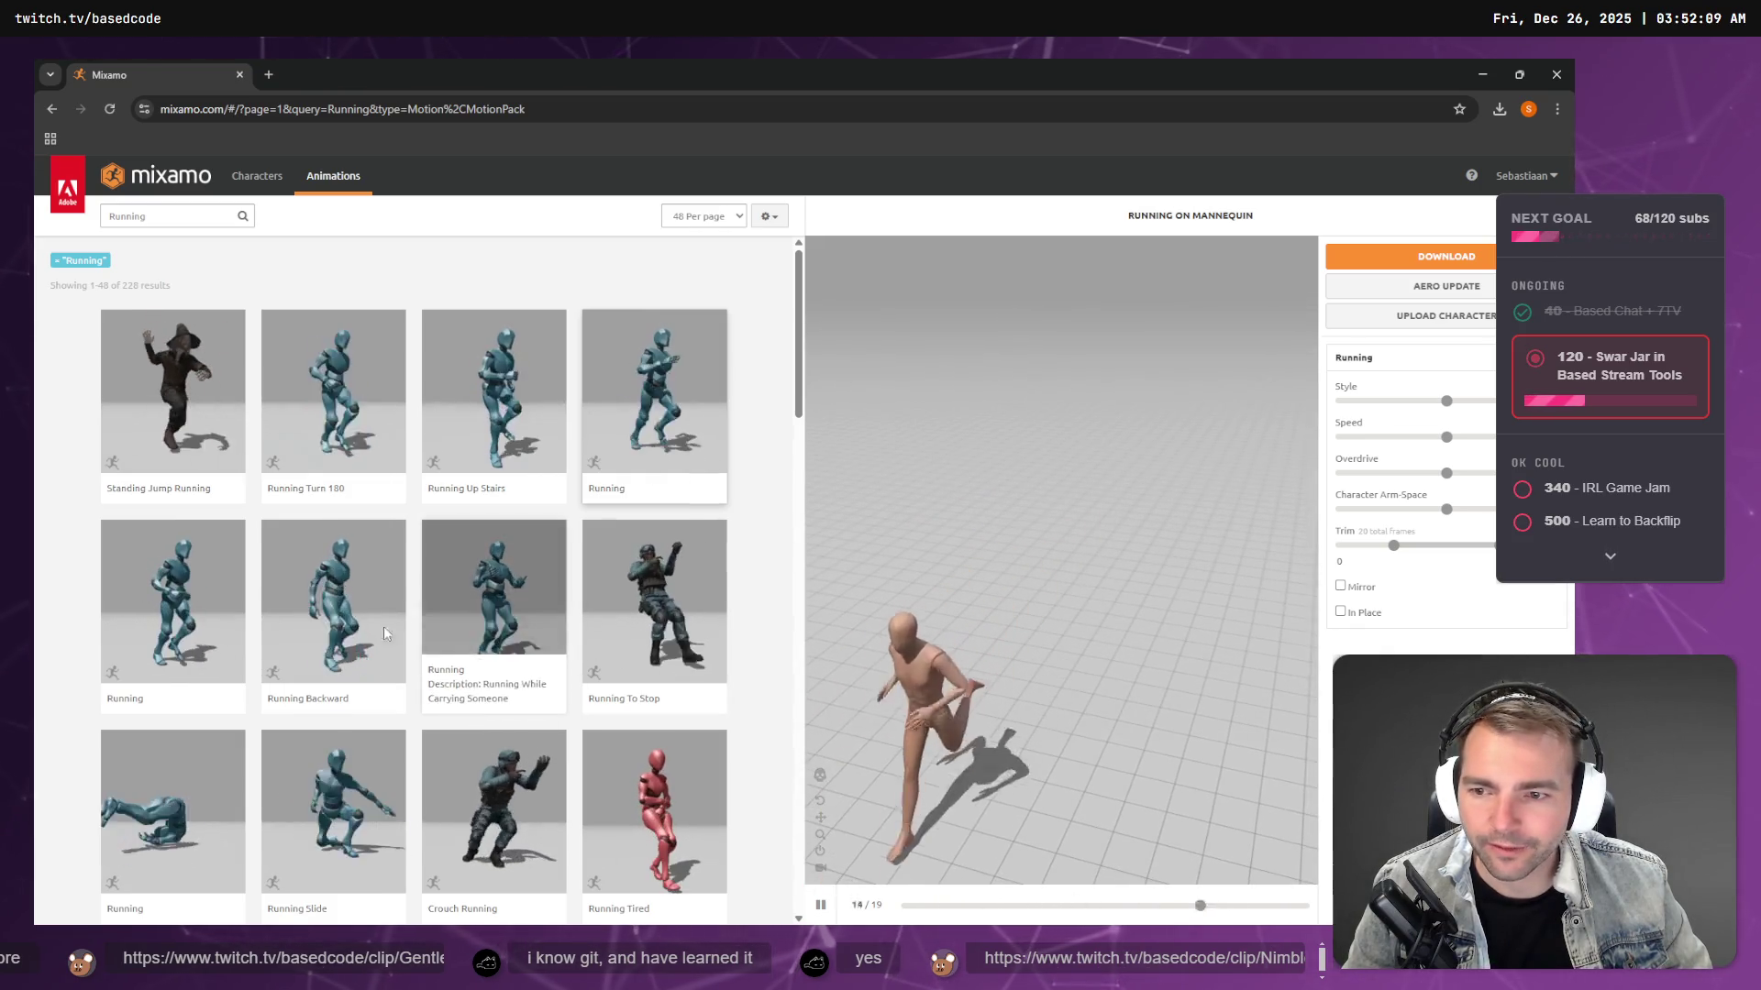
left_click(153, 600)
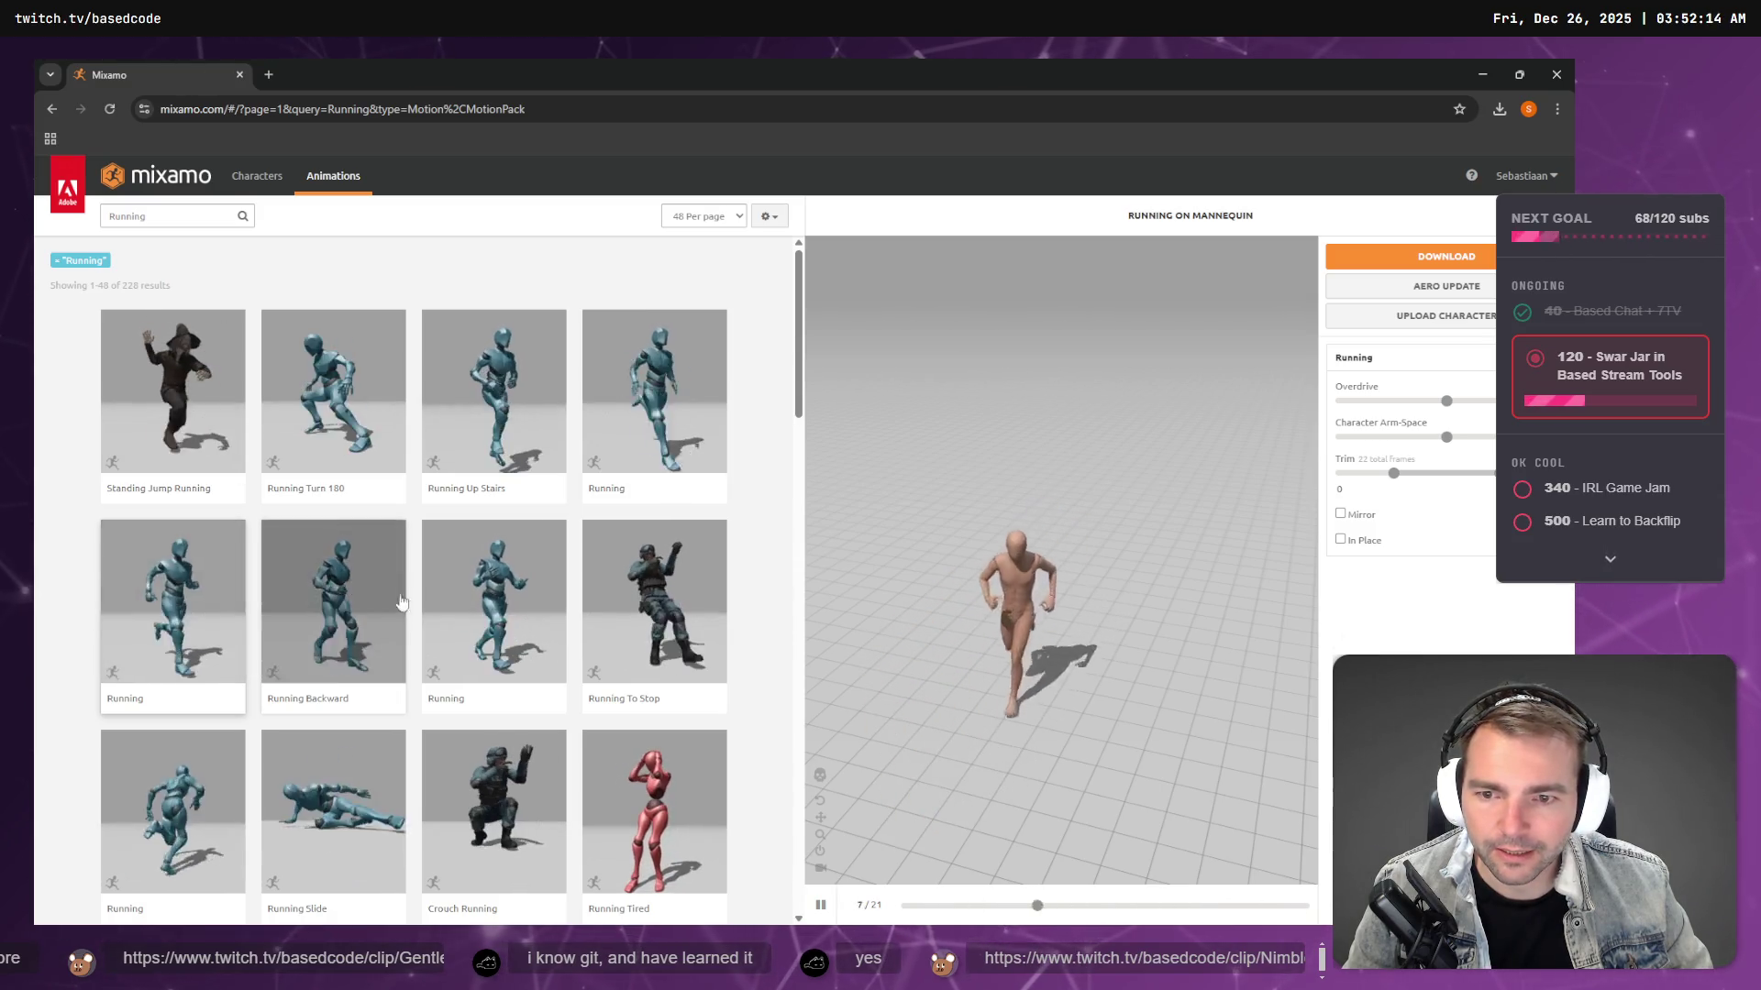
scroll(476, 598, "down", 4)
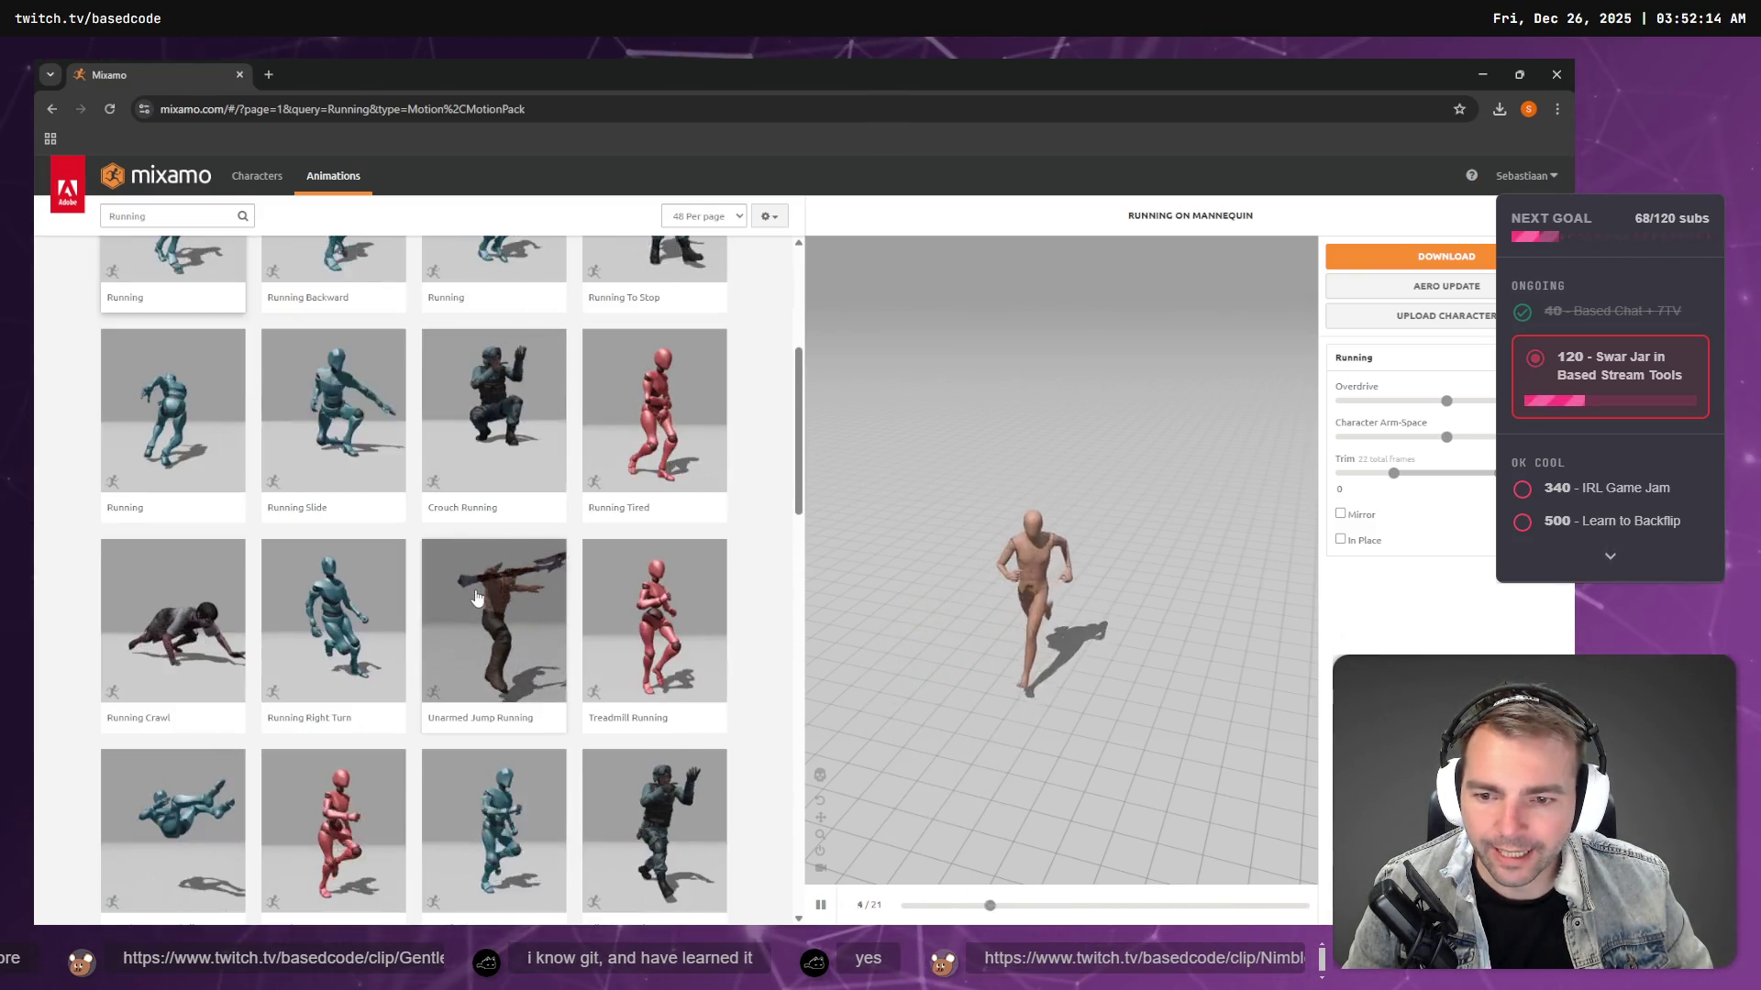
scroll(476, 598, "down", 6)
scroll(476, 597, "down", 5)
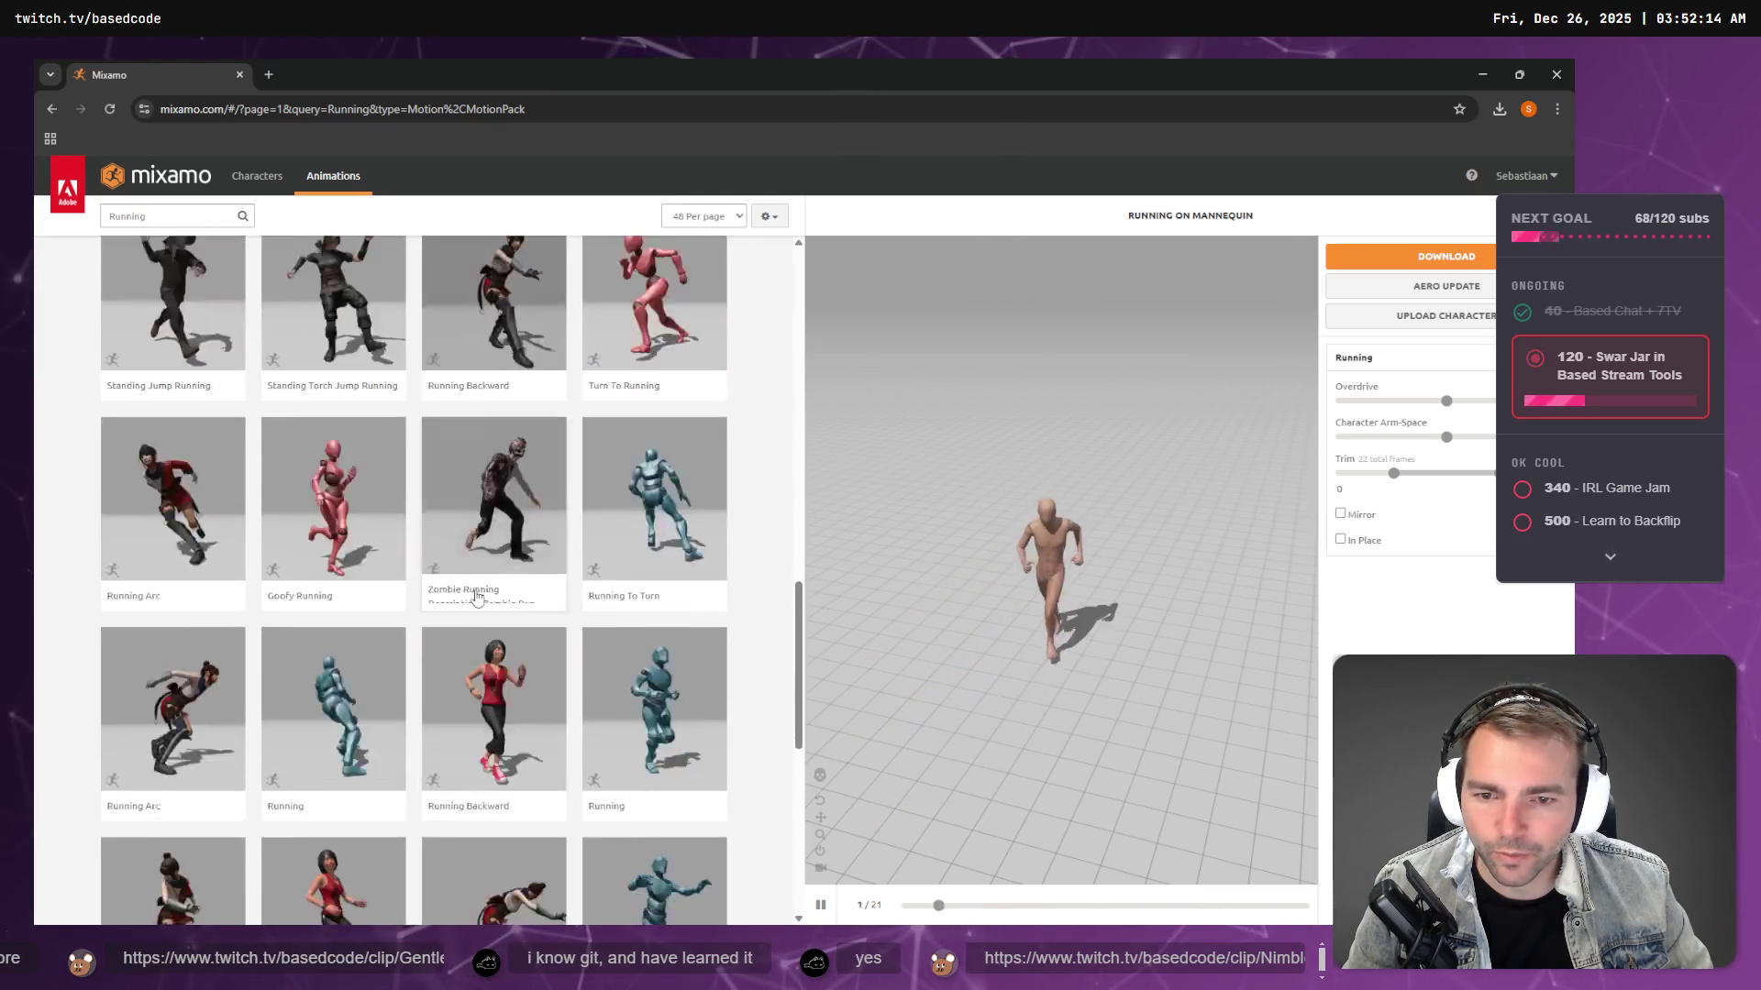
scroll(475, 598, "up", 5)
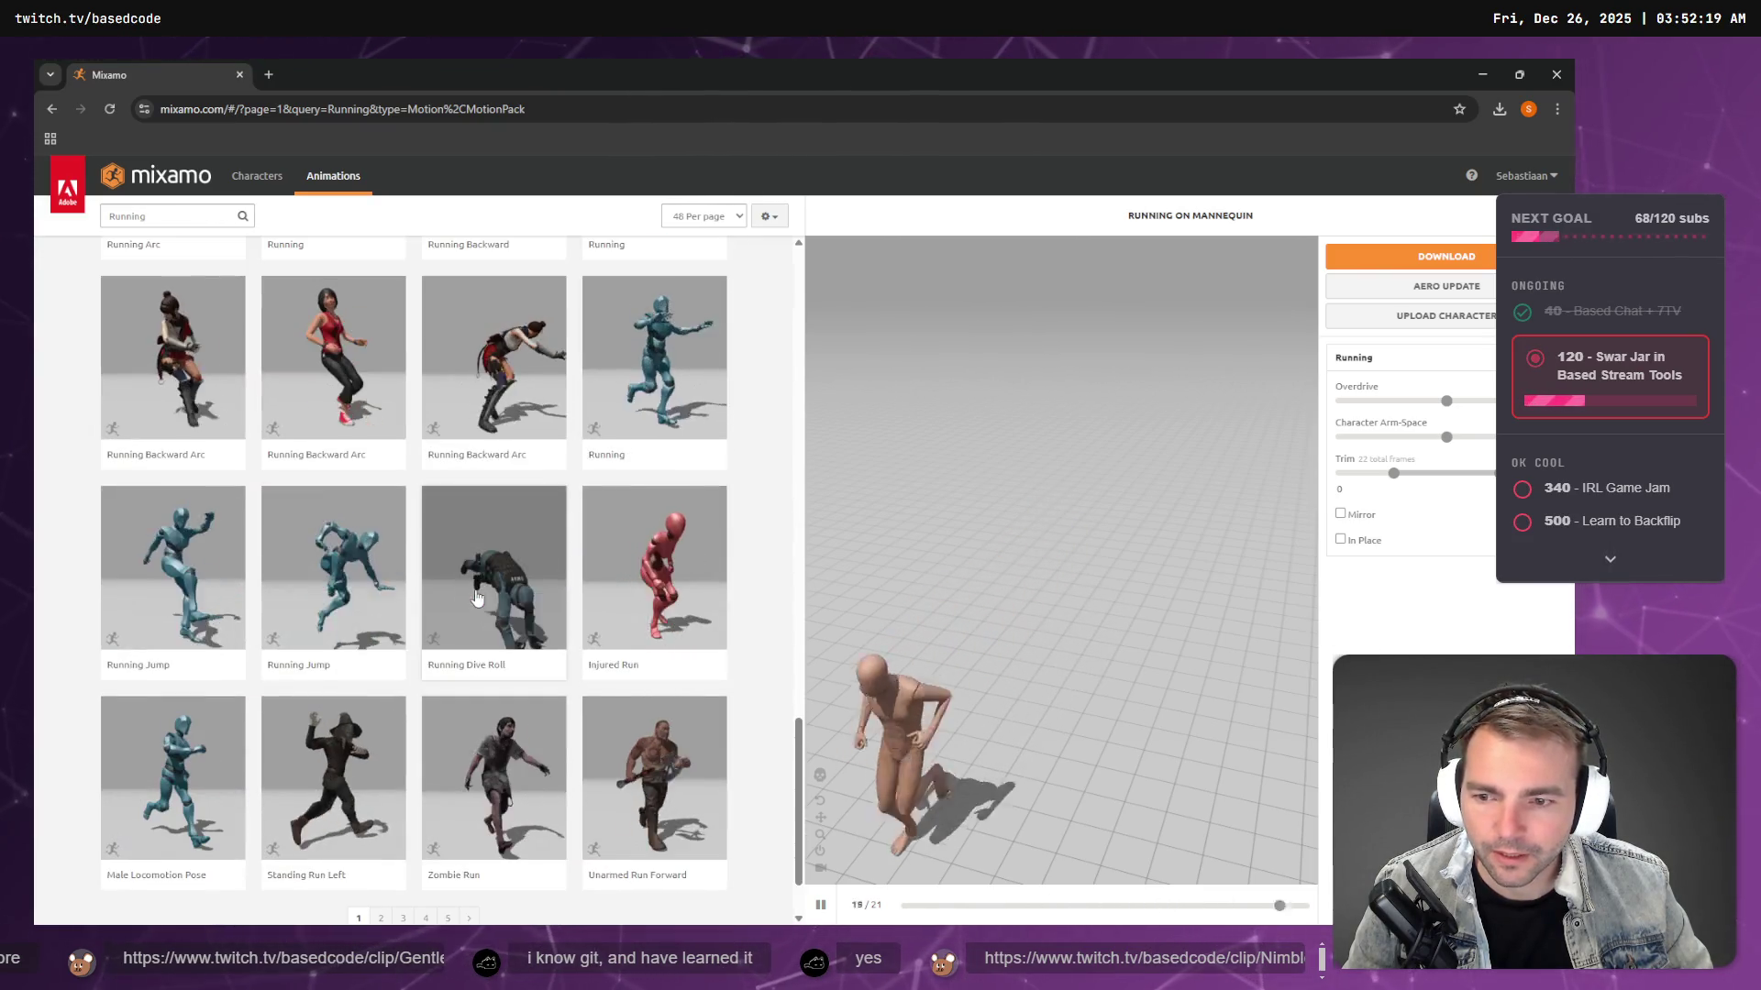
scroll(476, 598, "up", 6)
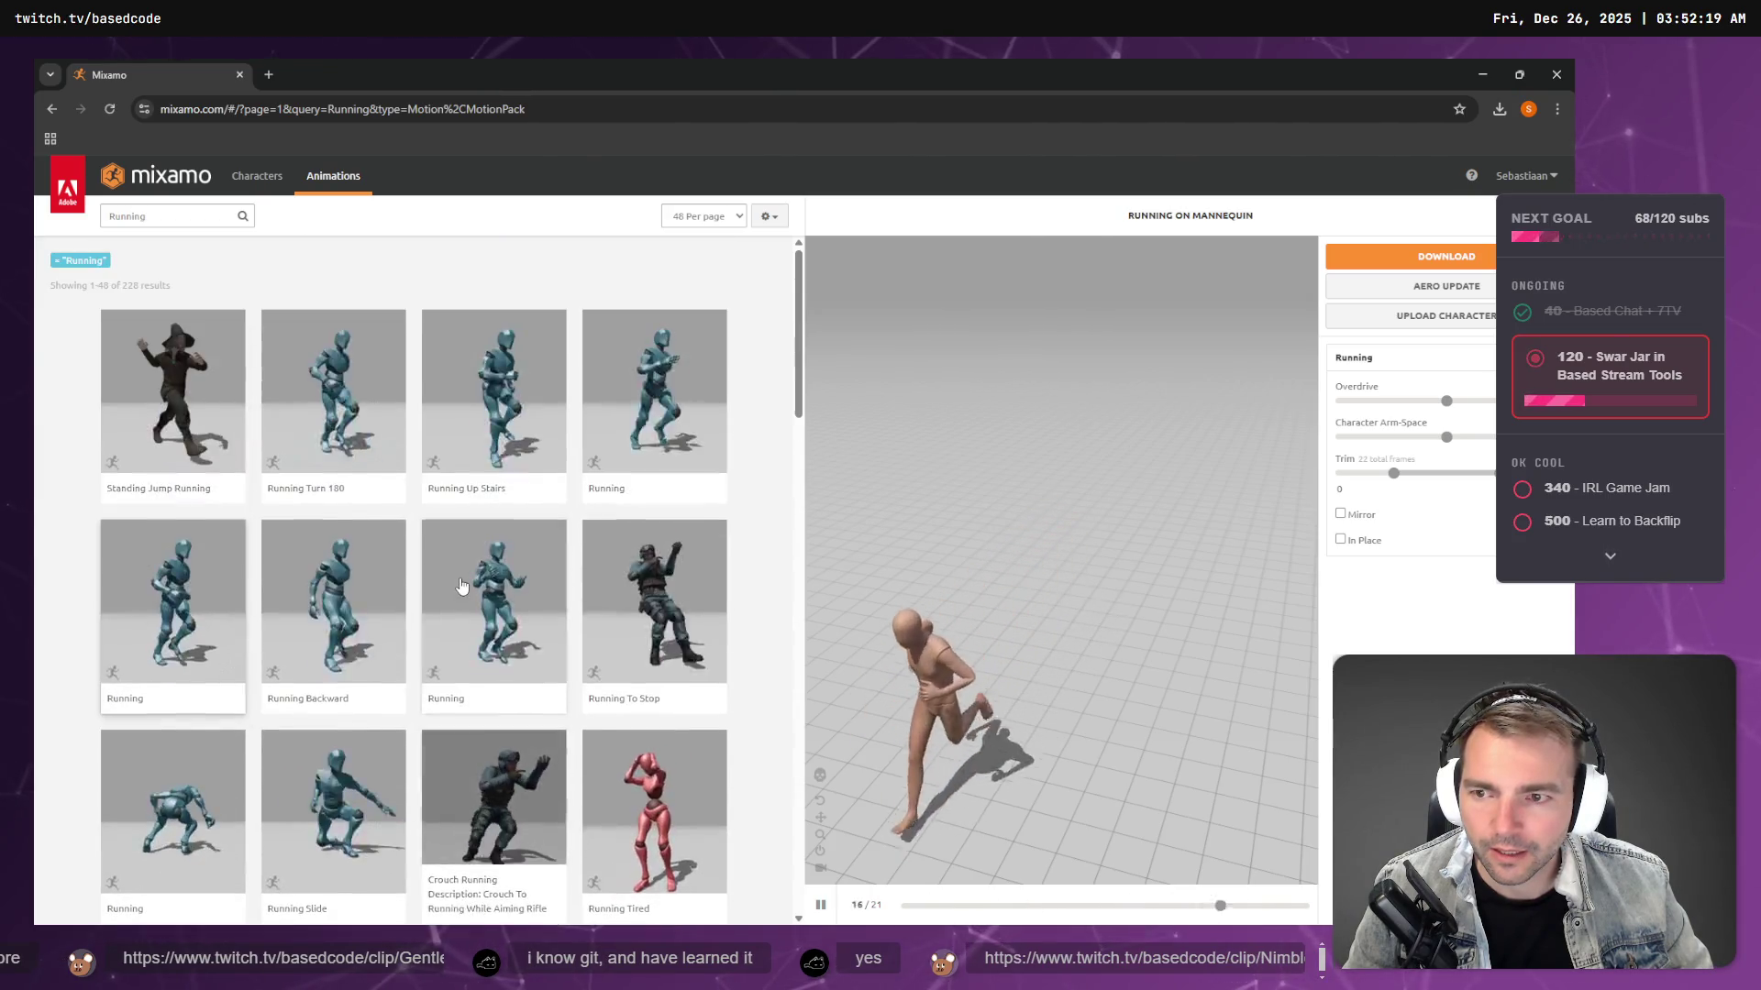
left_click(234, 610)
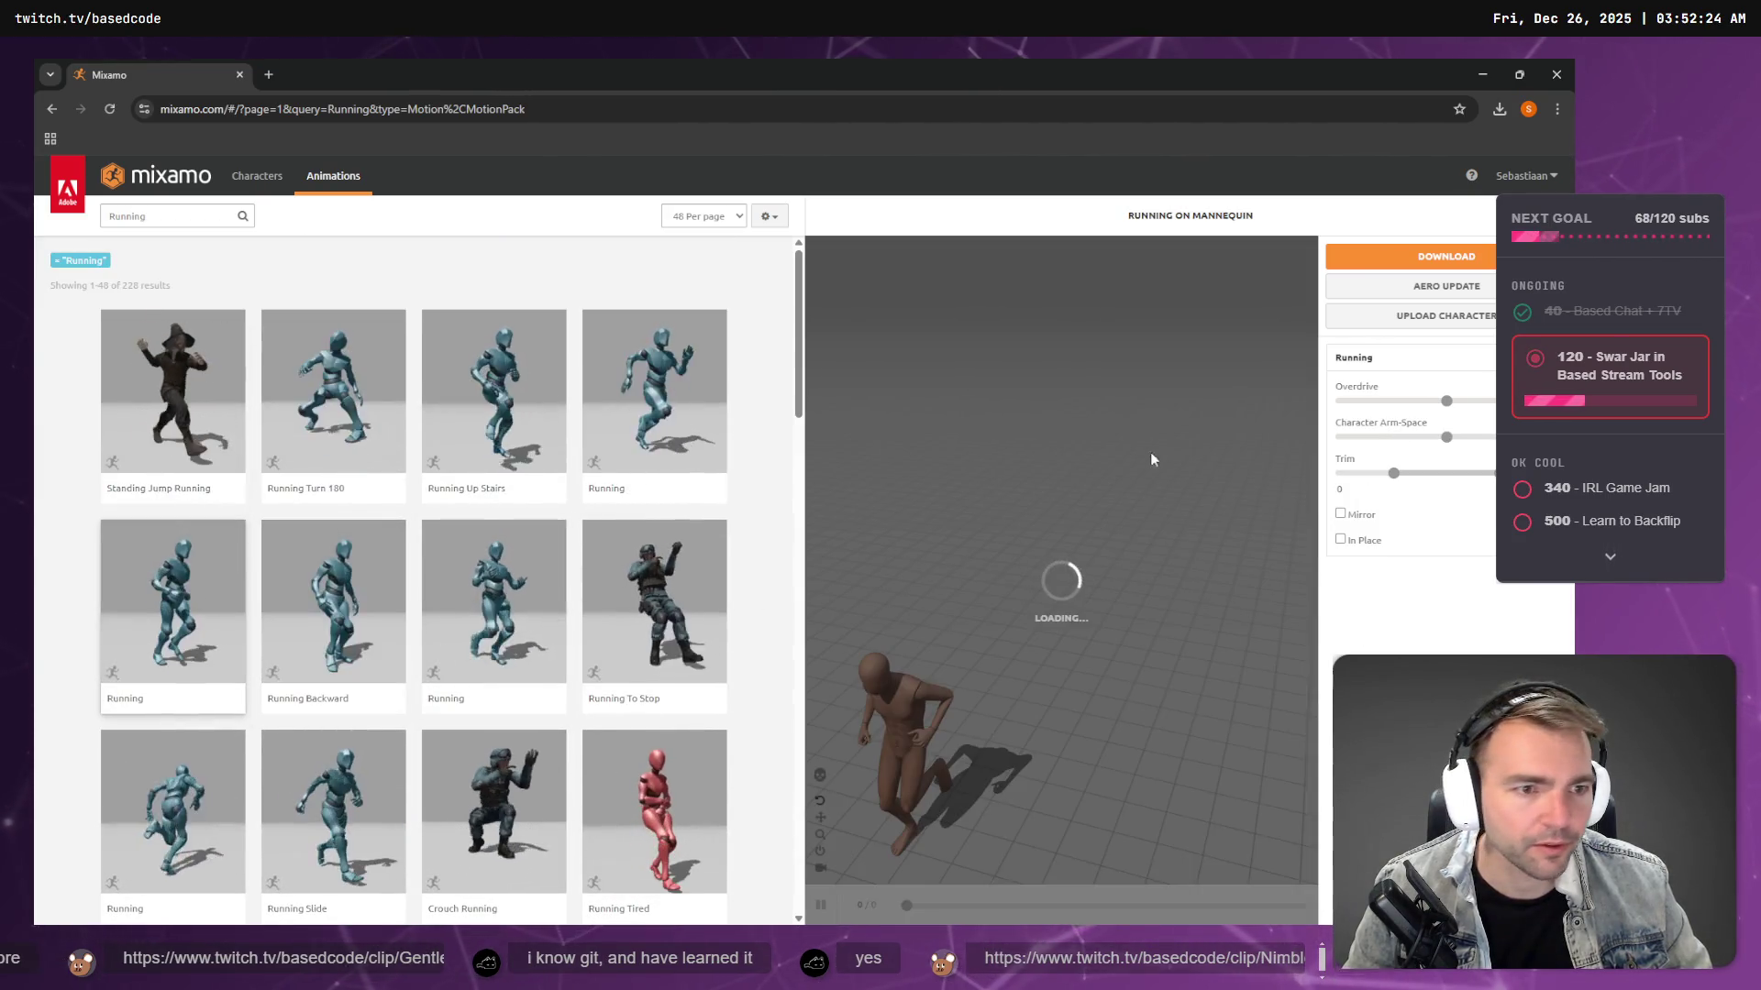
left_click(1417, 258)
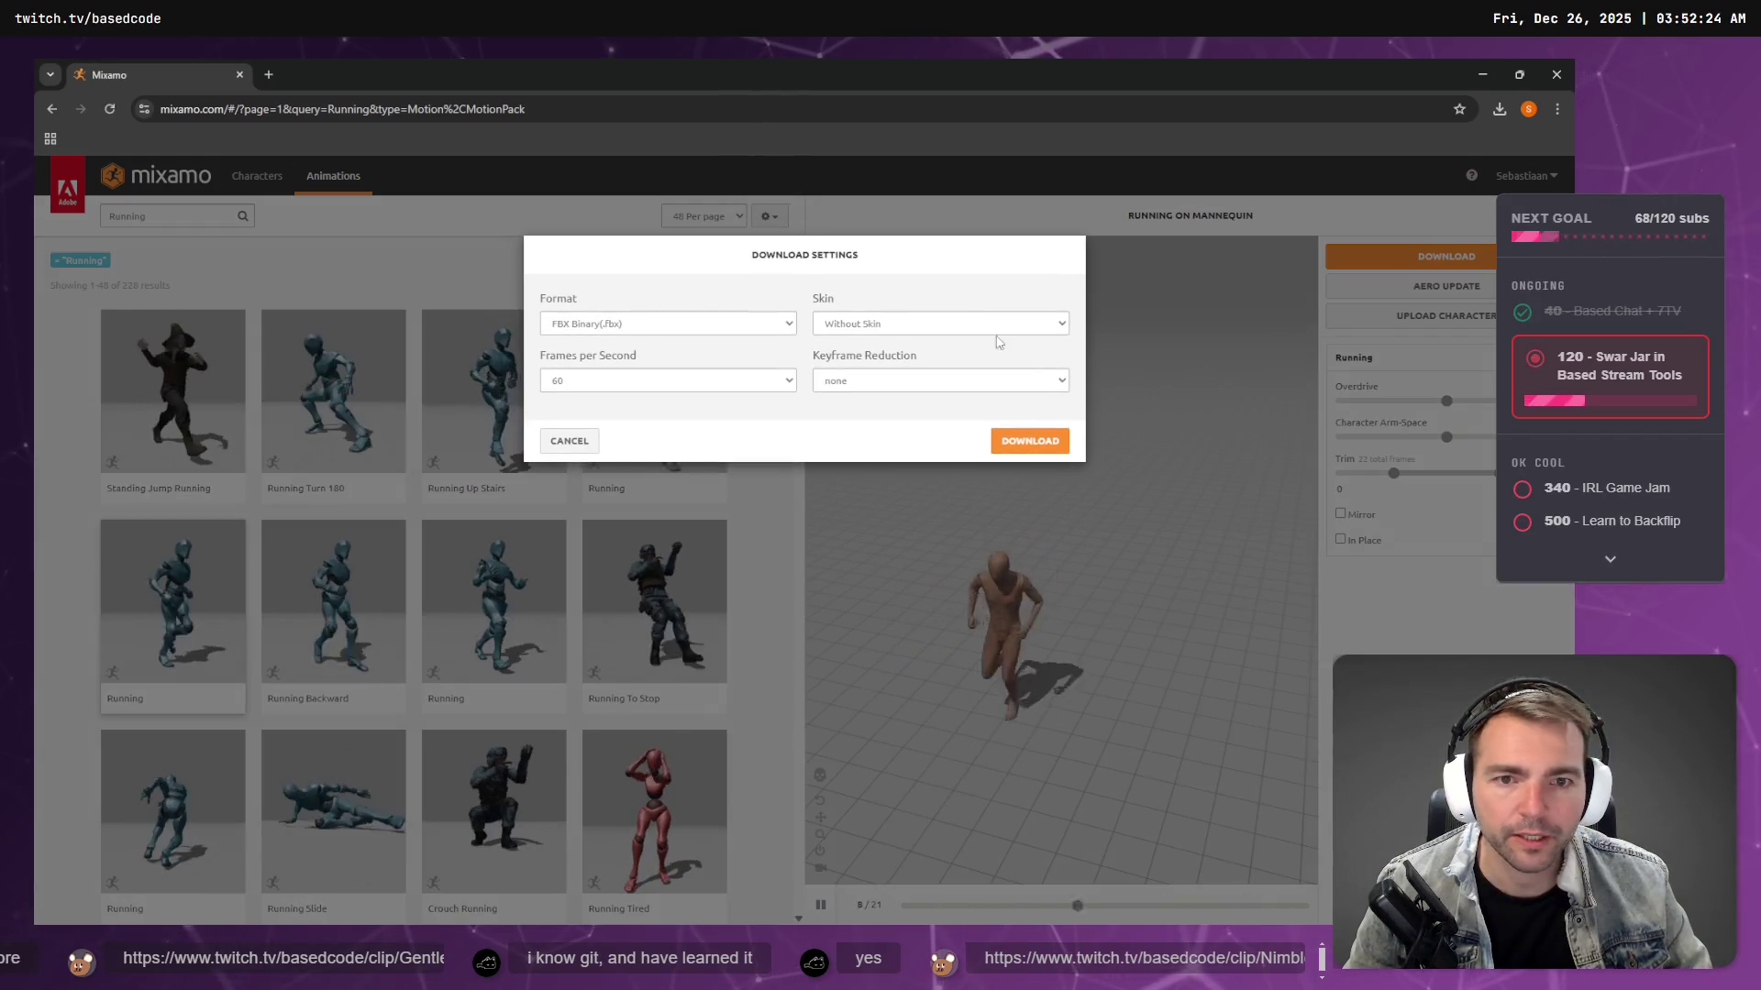
left_click(1046, 443)
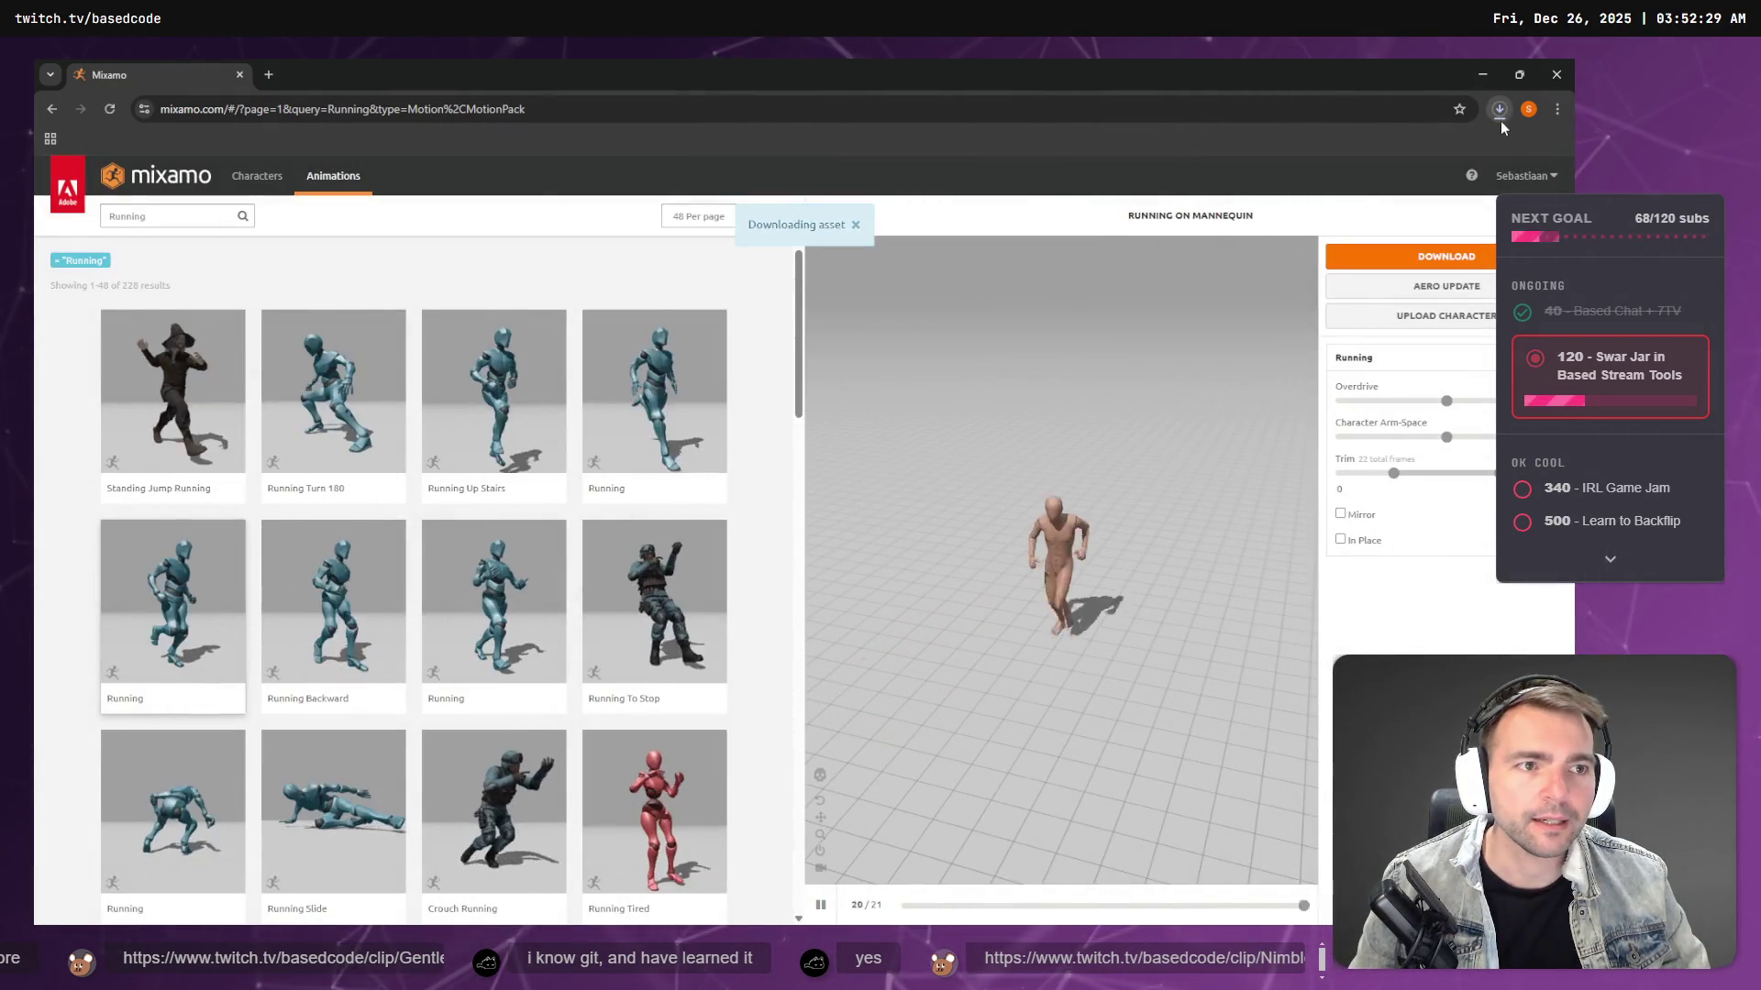
- Import the downloaded Running (1).fbx into Blender as Armature.002 and view it from the front
mouse_move(1420, 135)
left_mouse_down()
mouse_move(1192, 551)
mouse_move(917, 982)
mouse_move(757, 305)
mouse_move(701, 372)
left_mouse_up()
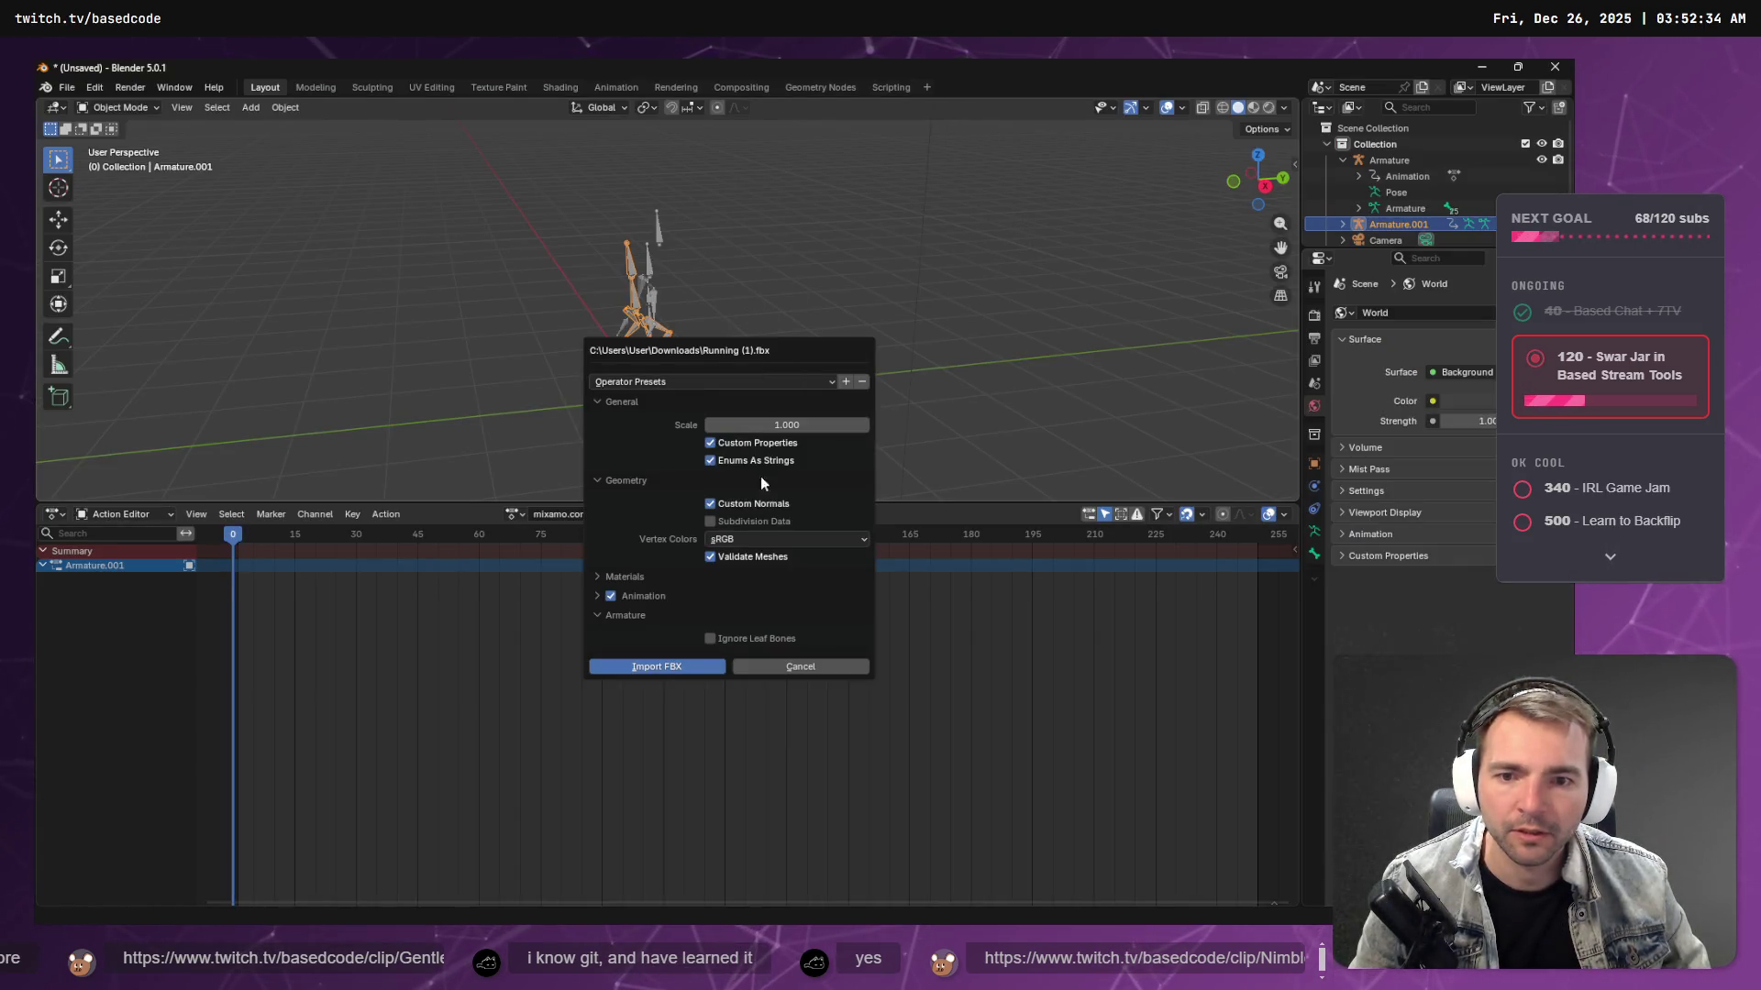
left_click(671, 667)
scroll(735, 353, "up", 3)
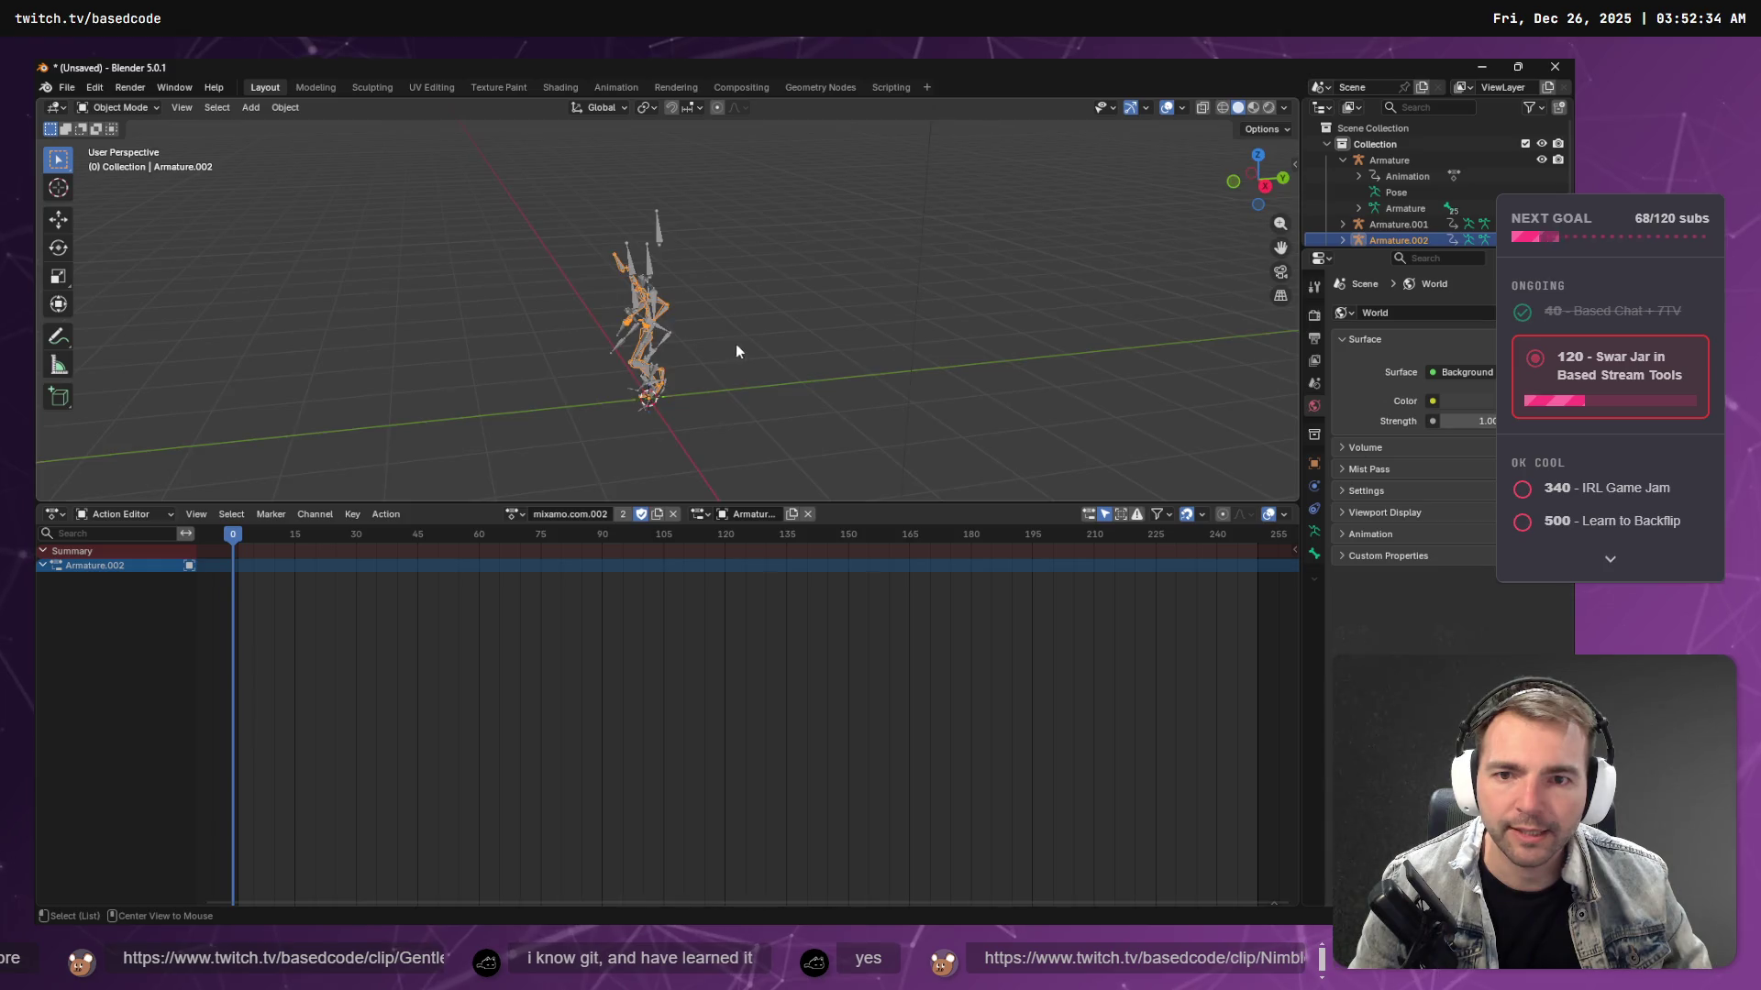
key("KP_1")
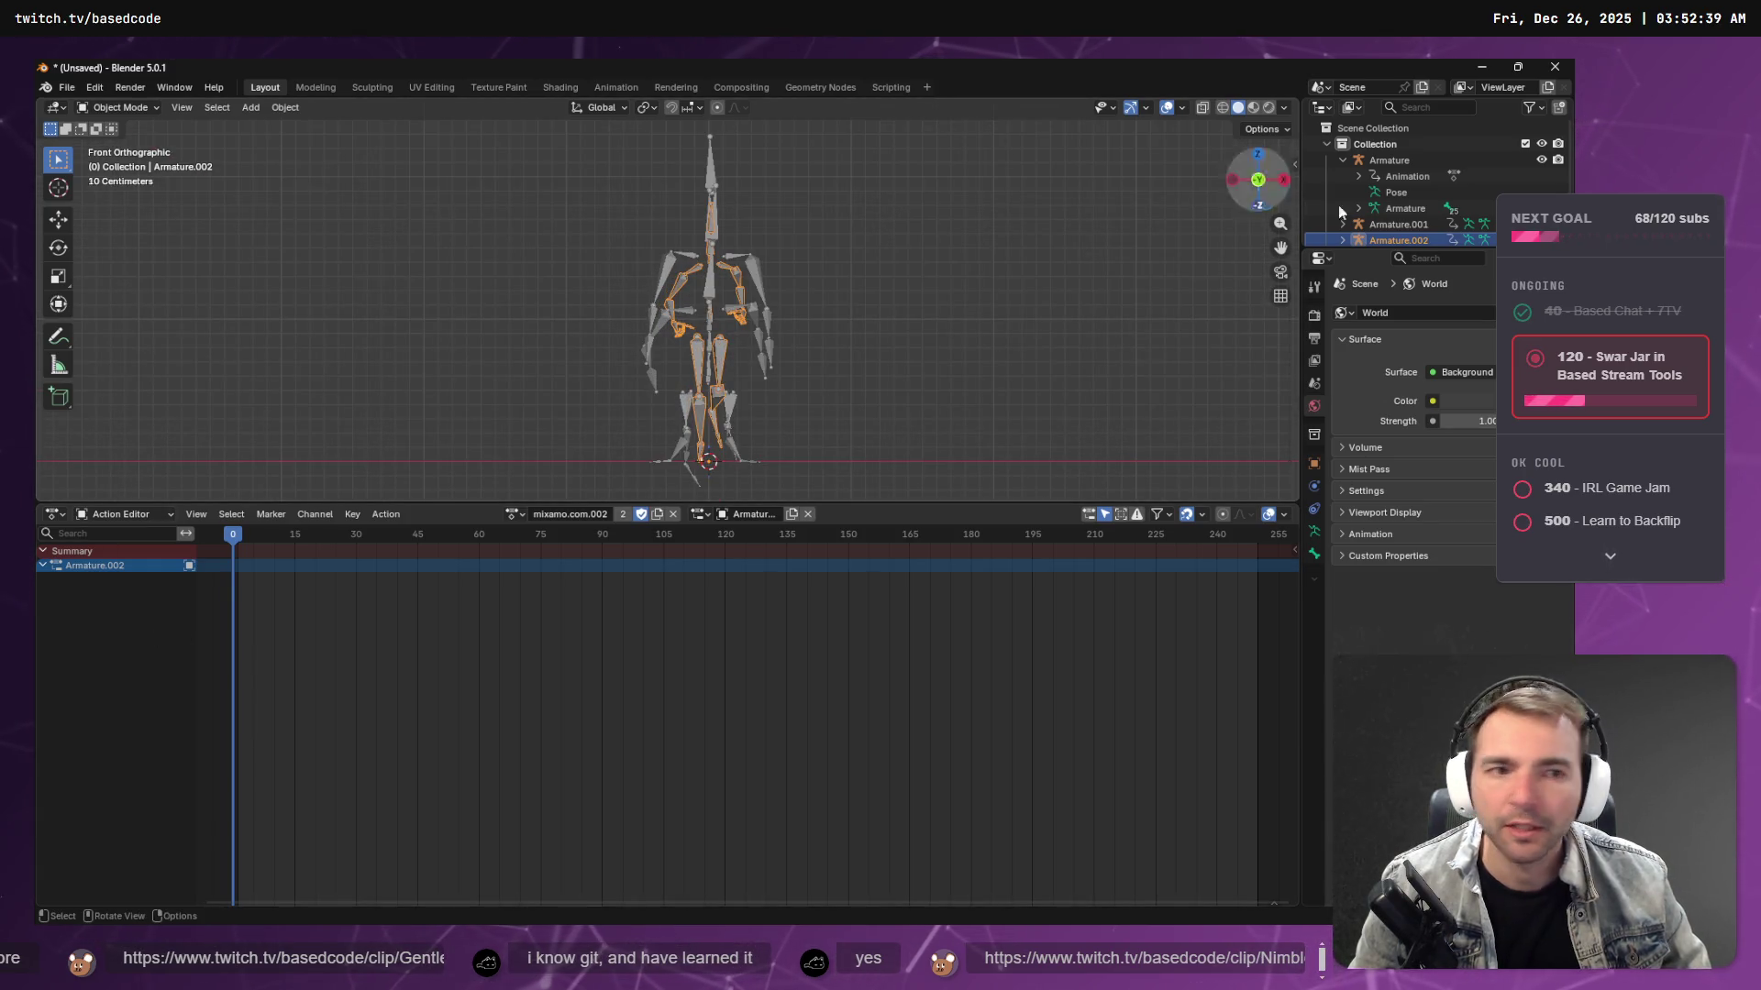
- Delete the old Armature.001 and select the new Armature.002
left_click(1371, 227)
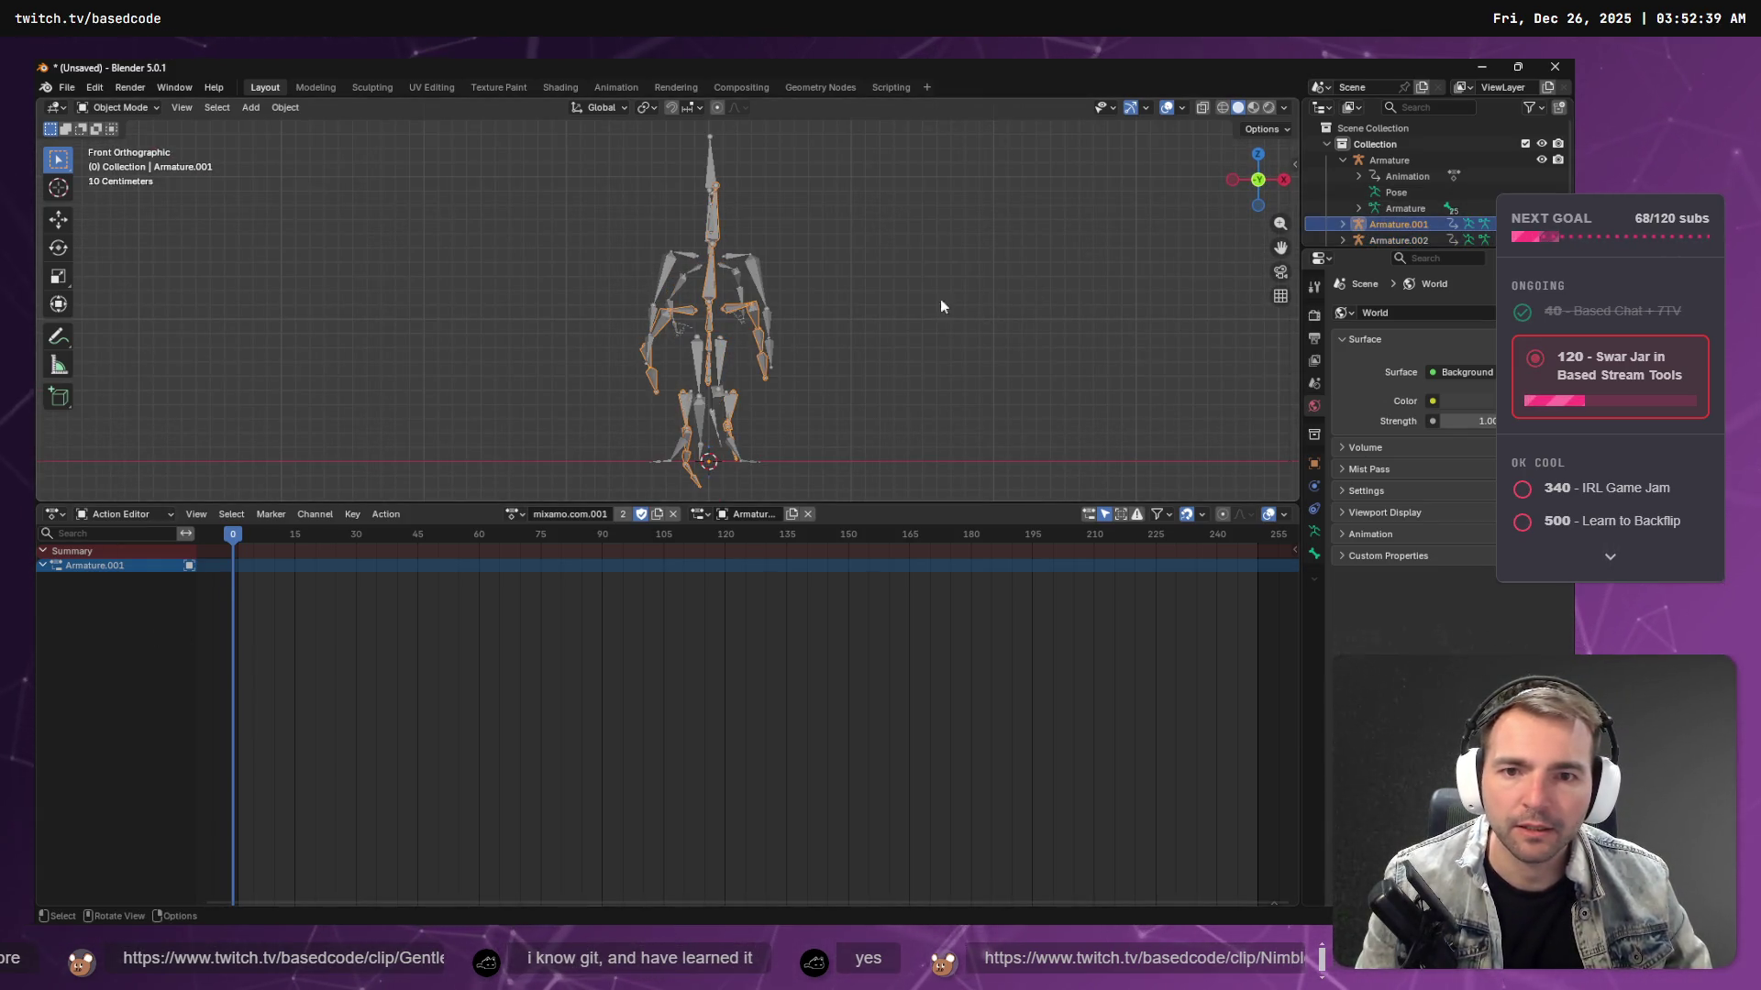
key("Delete")
mouse_move(891, 297)
middle_mouse_down()
mouse_move(758, 350)
mouse_move(712, 294)
mouse_move(552, 281)
mouse_move(817, 308)
mouse_move(770, 307)
middle_mouse_up()
left_click(1395, 227)
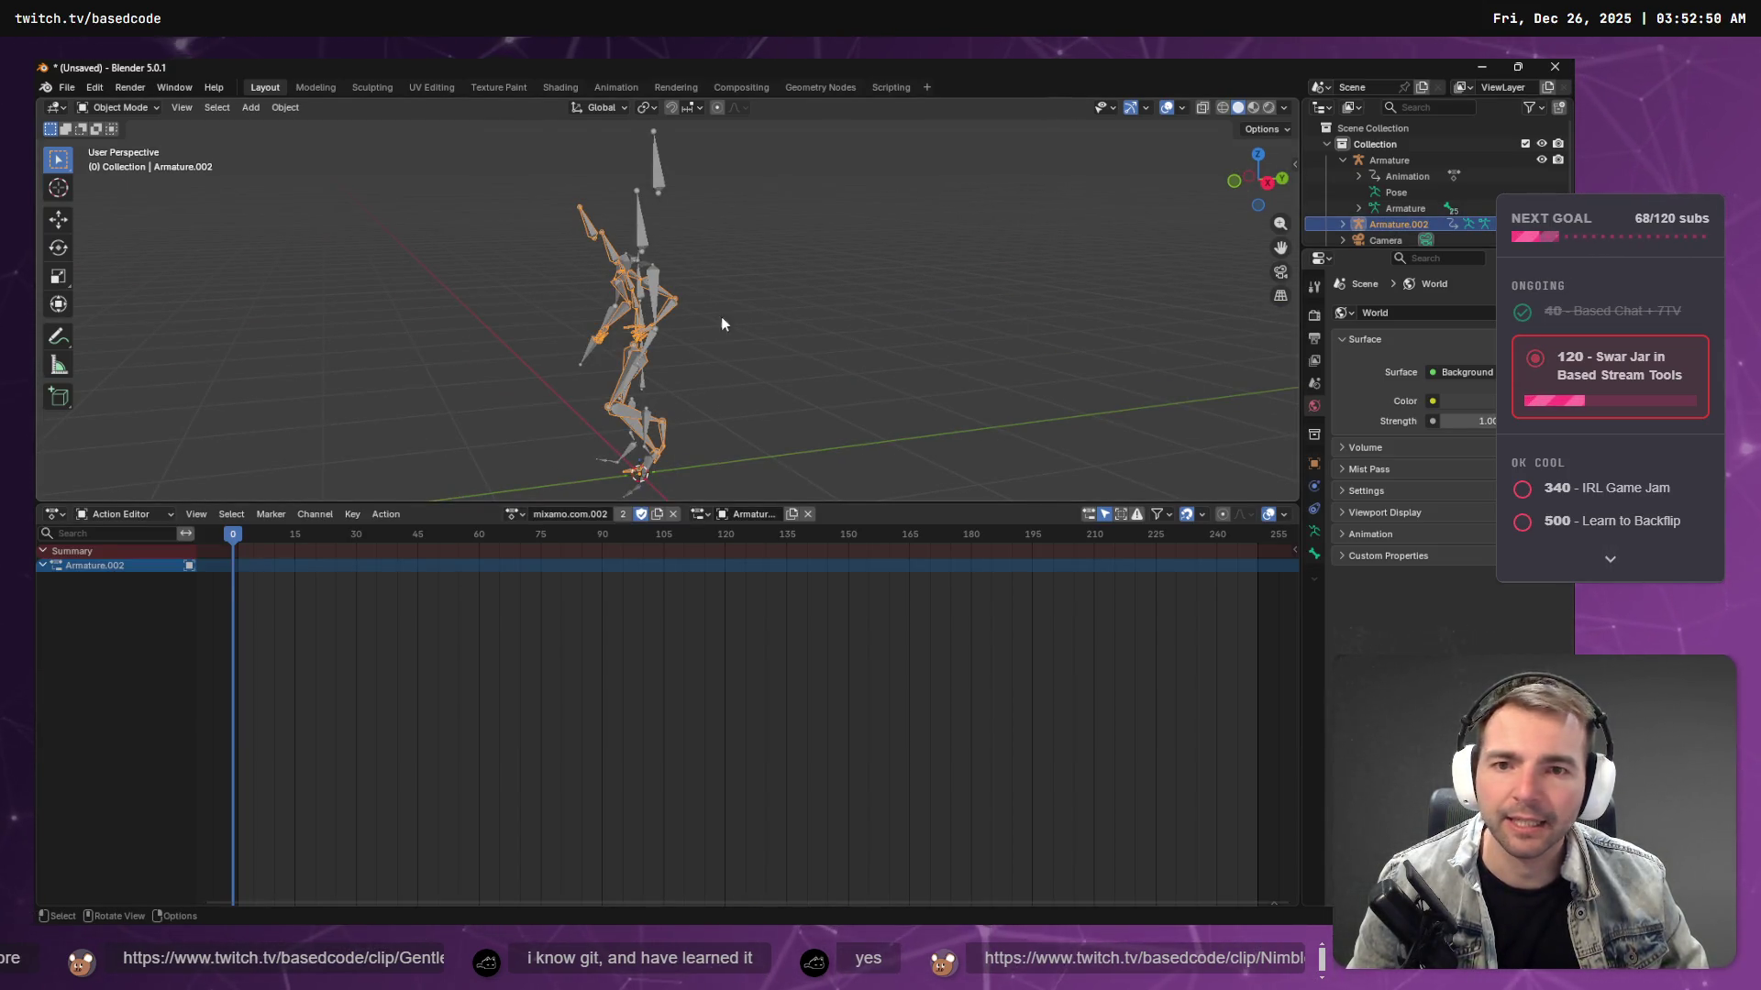
scroll(1395, 222, "down", 1)
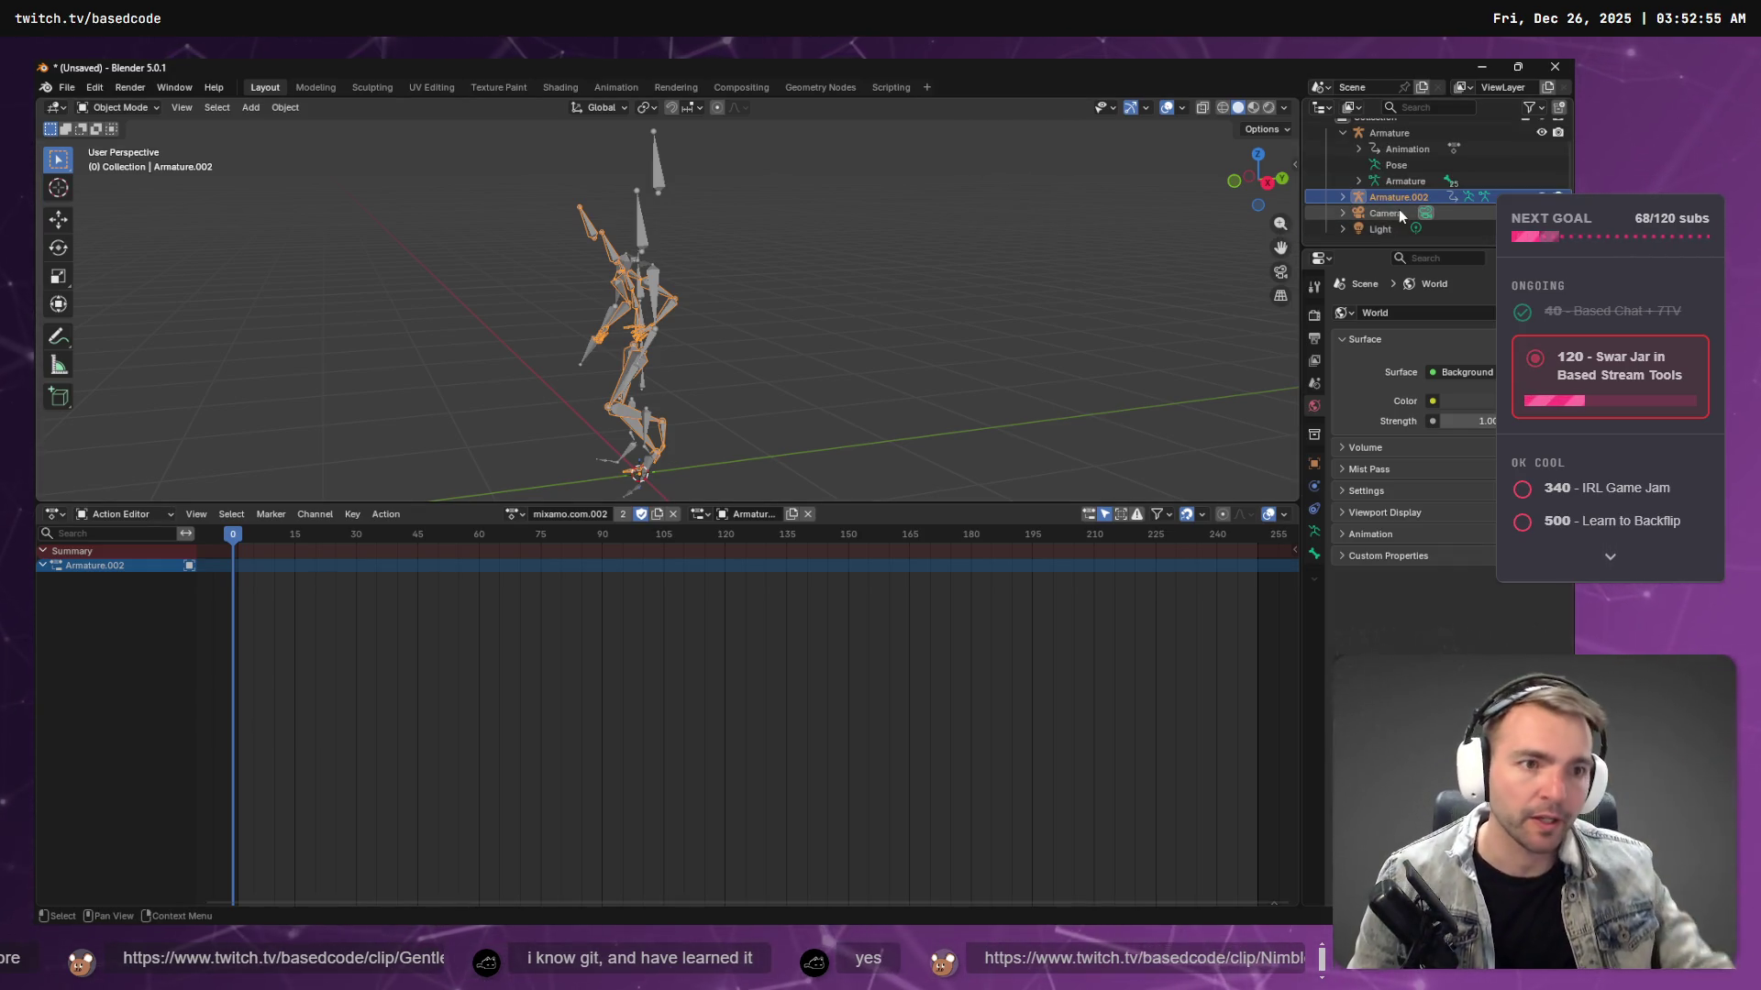
- Play back Armature.002's running animation, then return the playhead to frame 0
left_click(1344, 132)
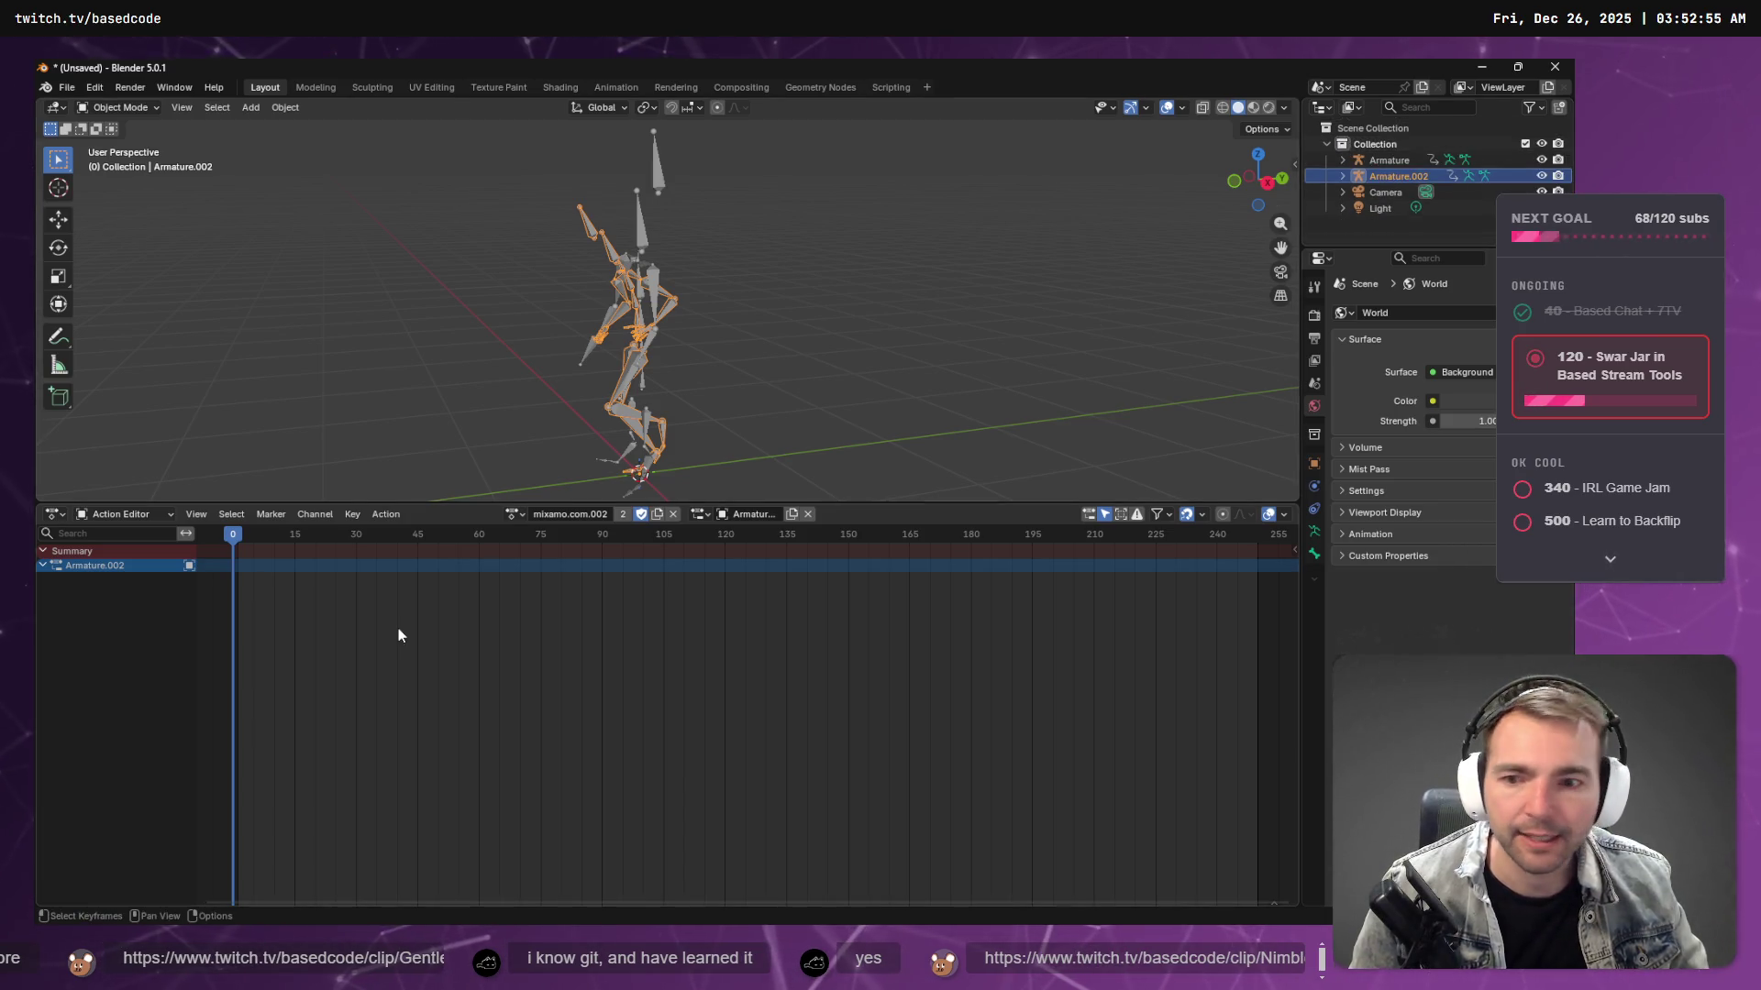
key("space")
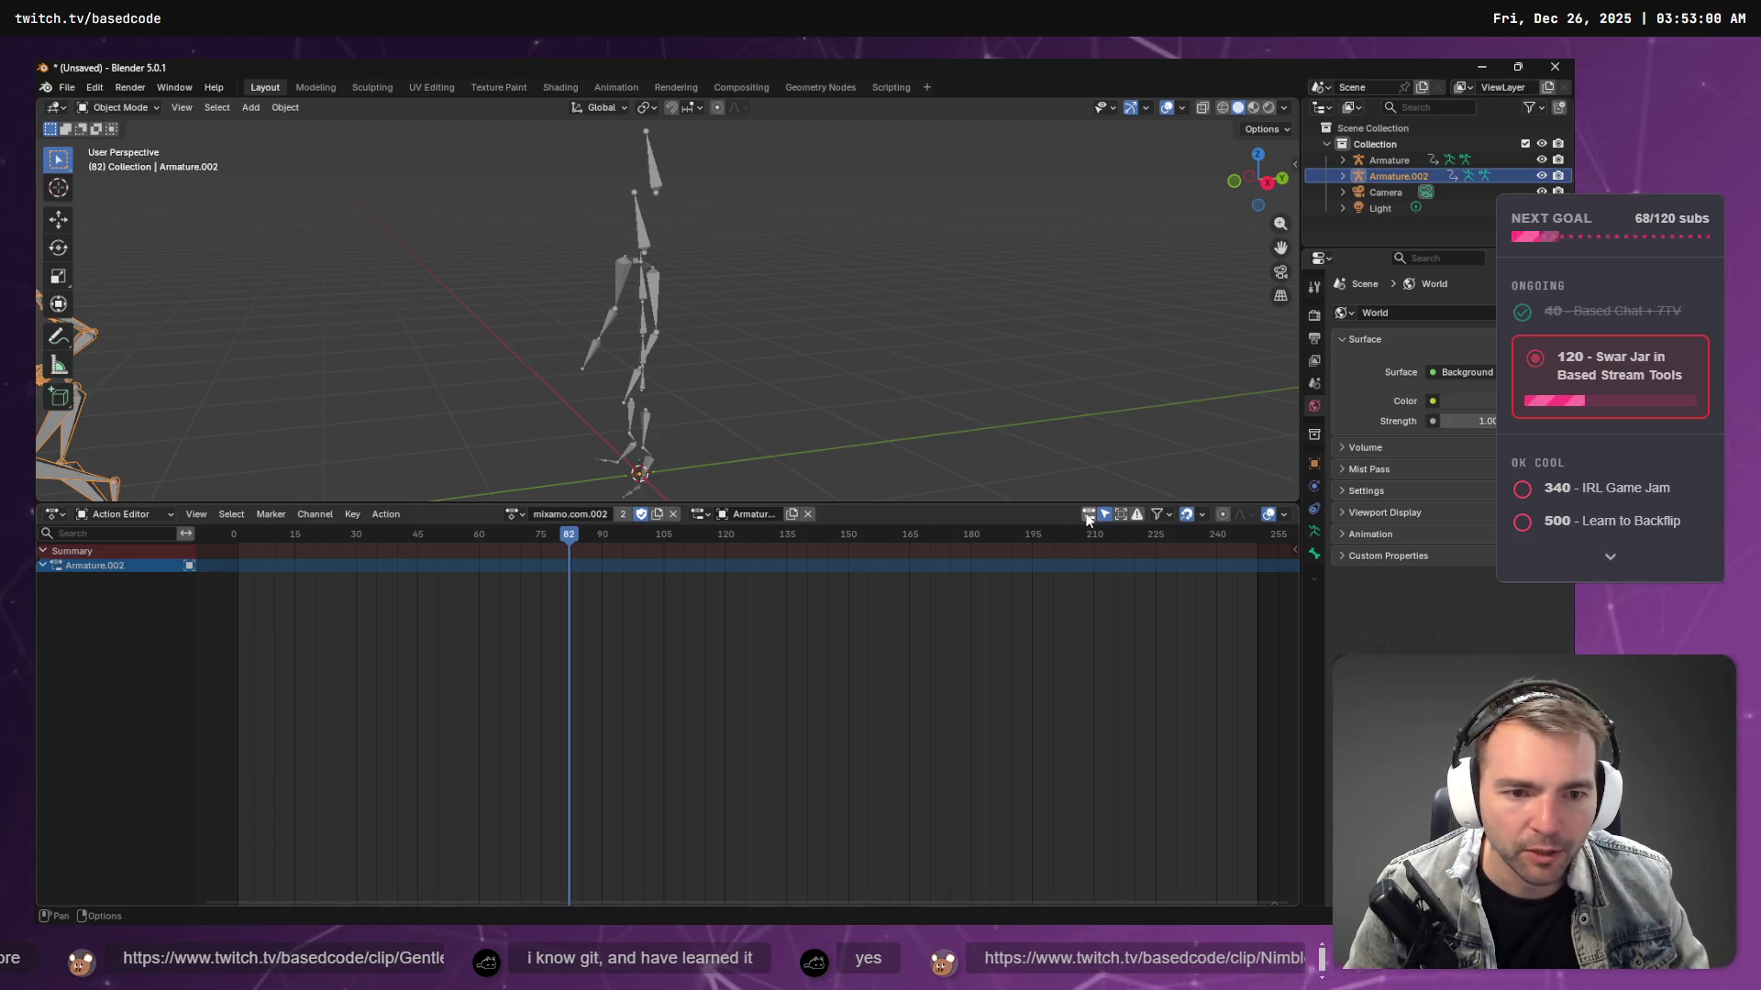
left_click_drag(553, 532, 198, 546)
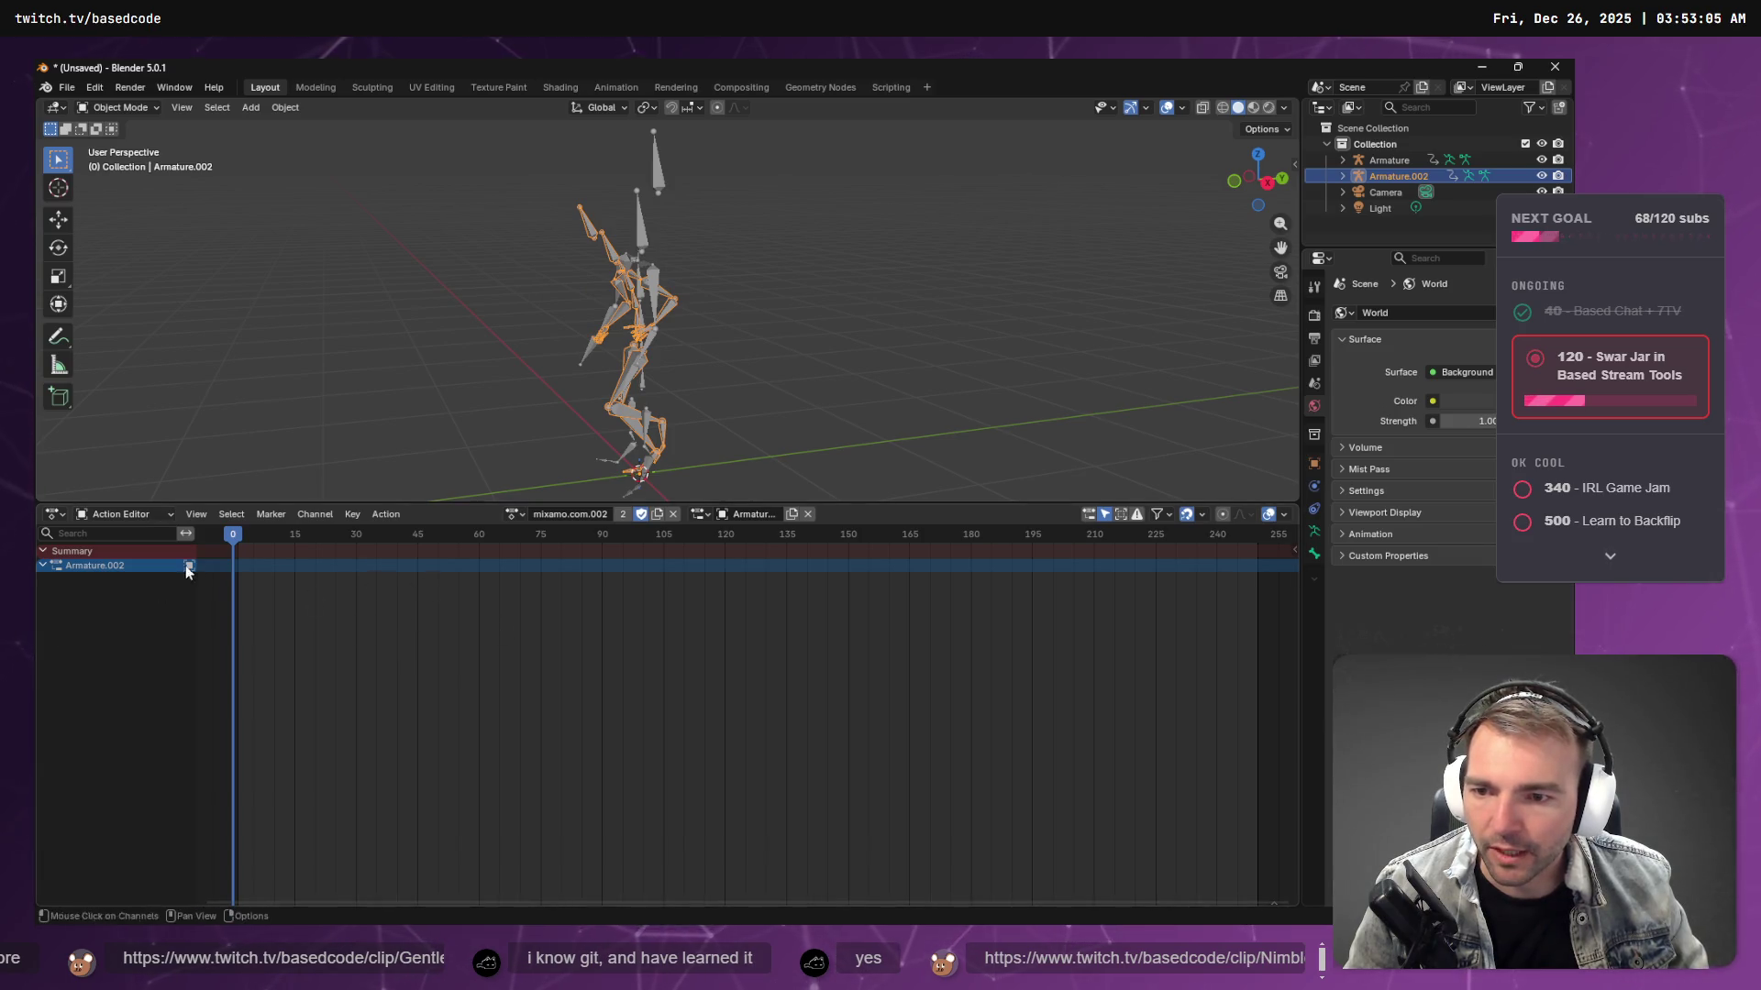
- Cycle the bottom editor's mode dropdown, then bring up the tutorial video
left_click(121, 514)
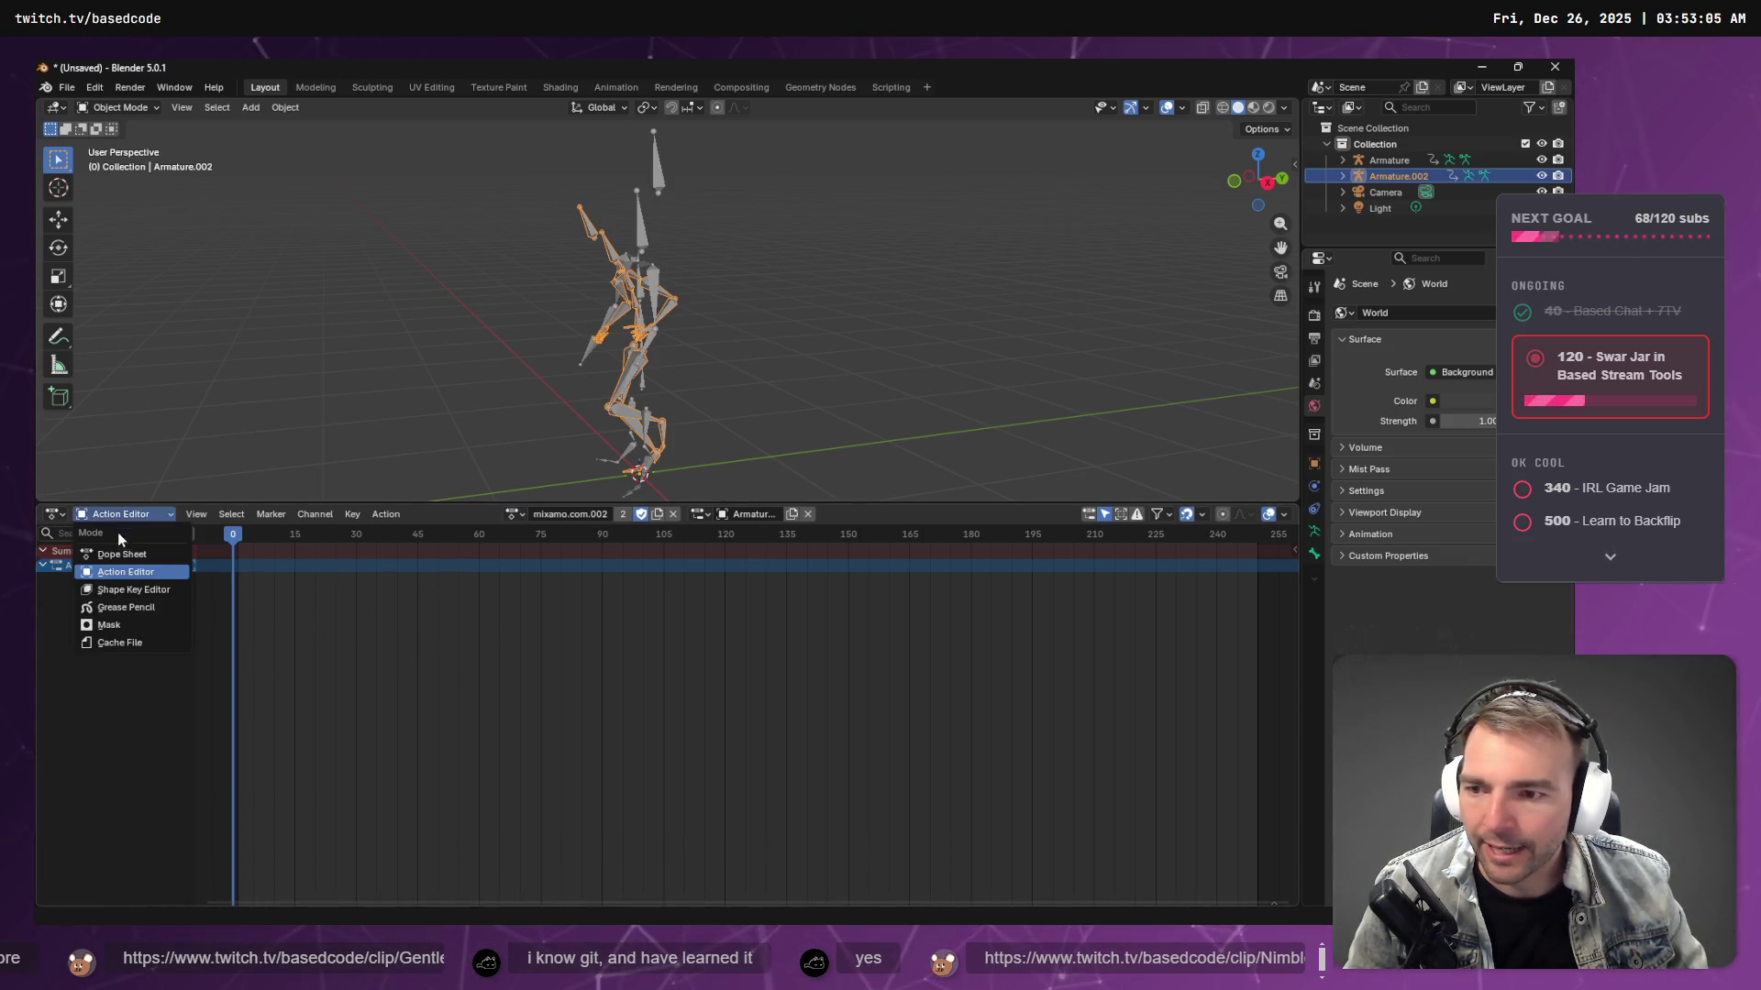
left_click(126, 554)
left_click(128, 531)
left_click(126, 571)
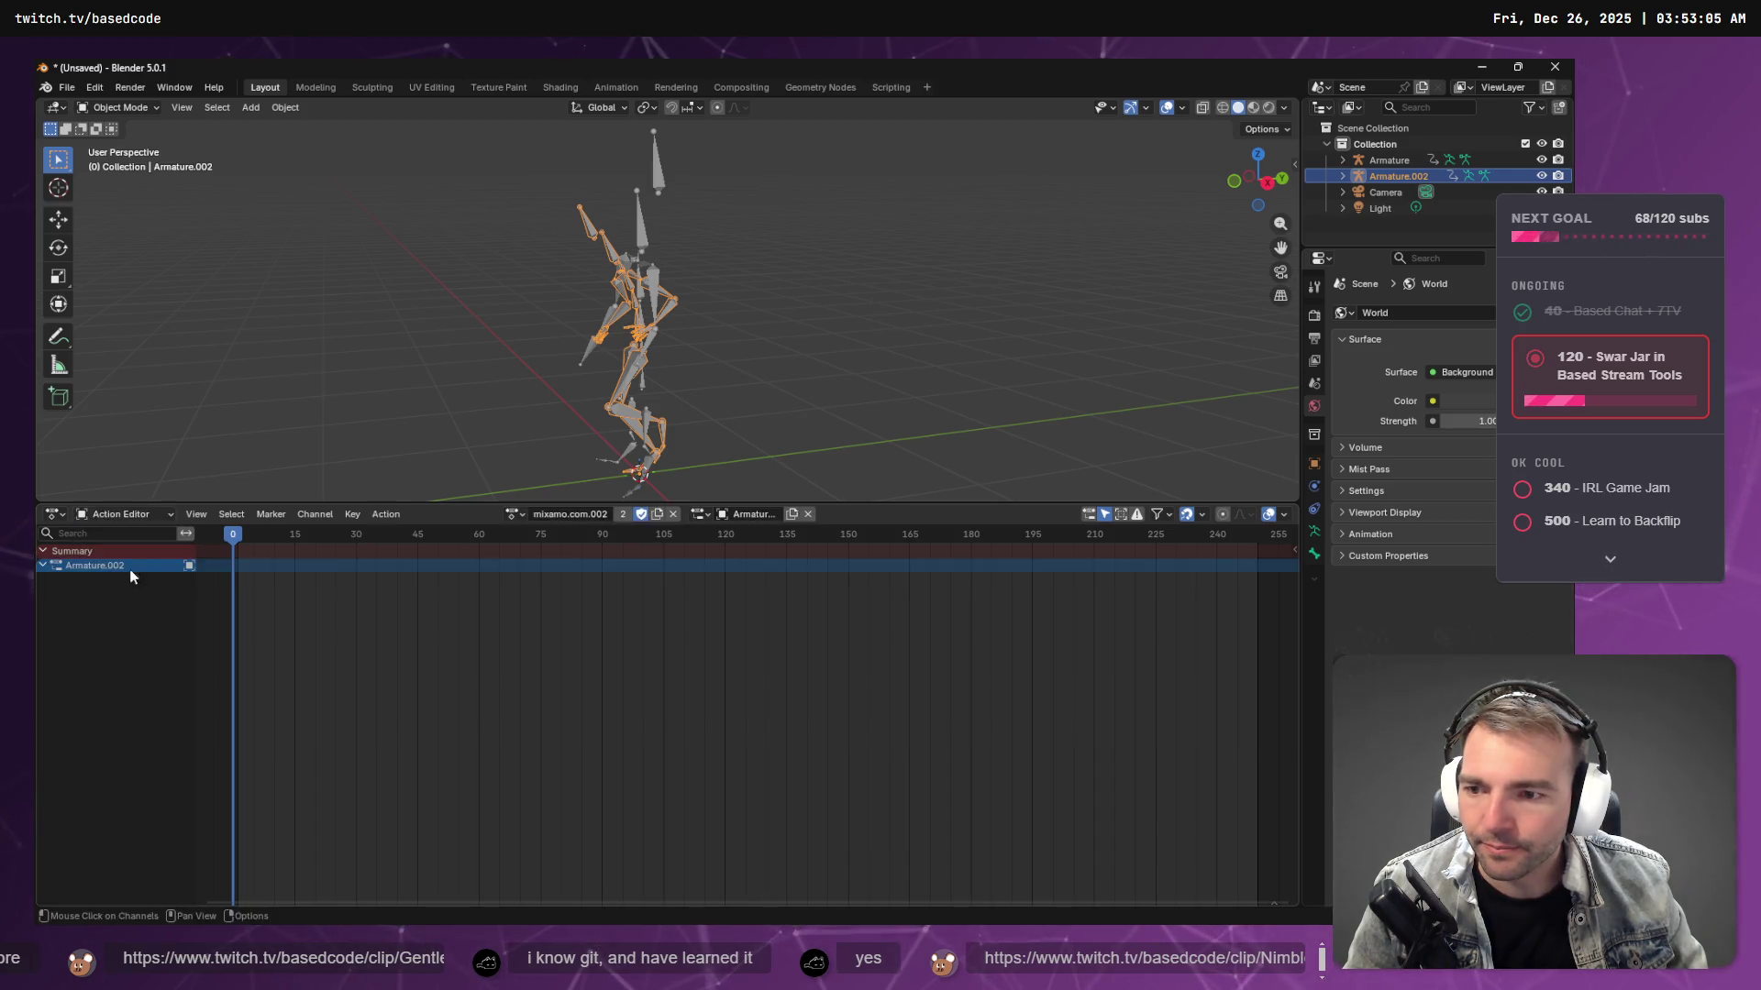
key("alt+Tab")
key("alt+Tab")
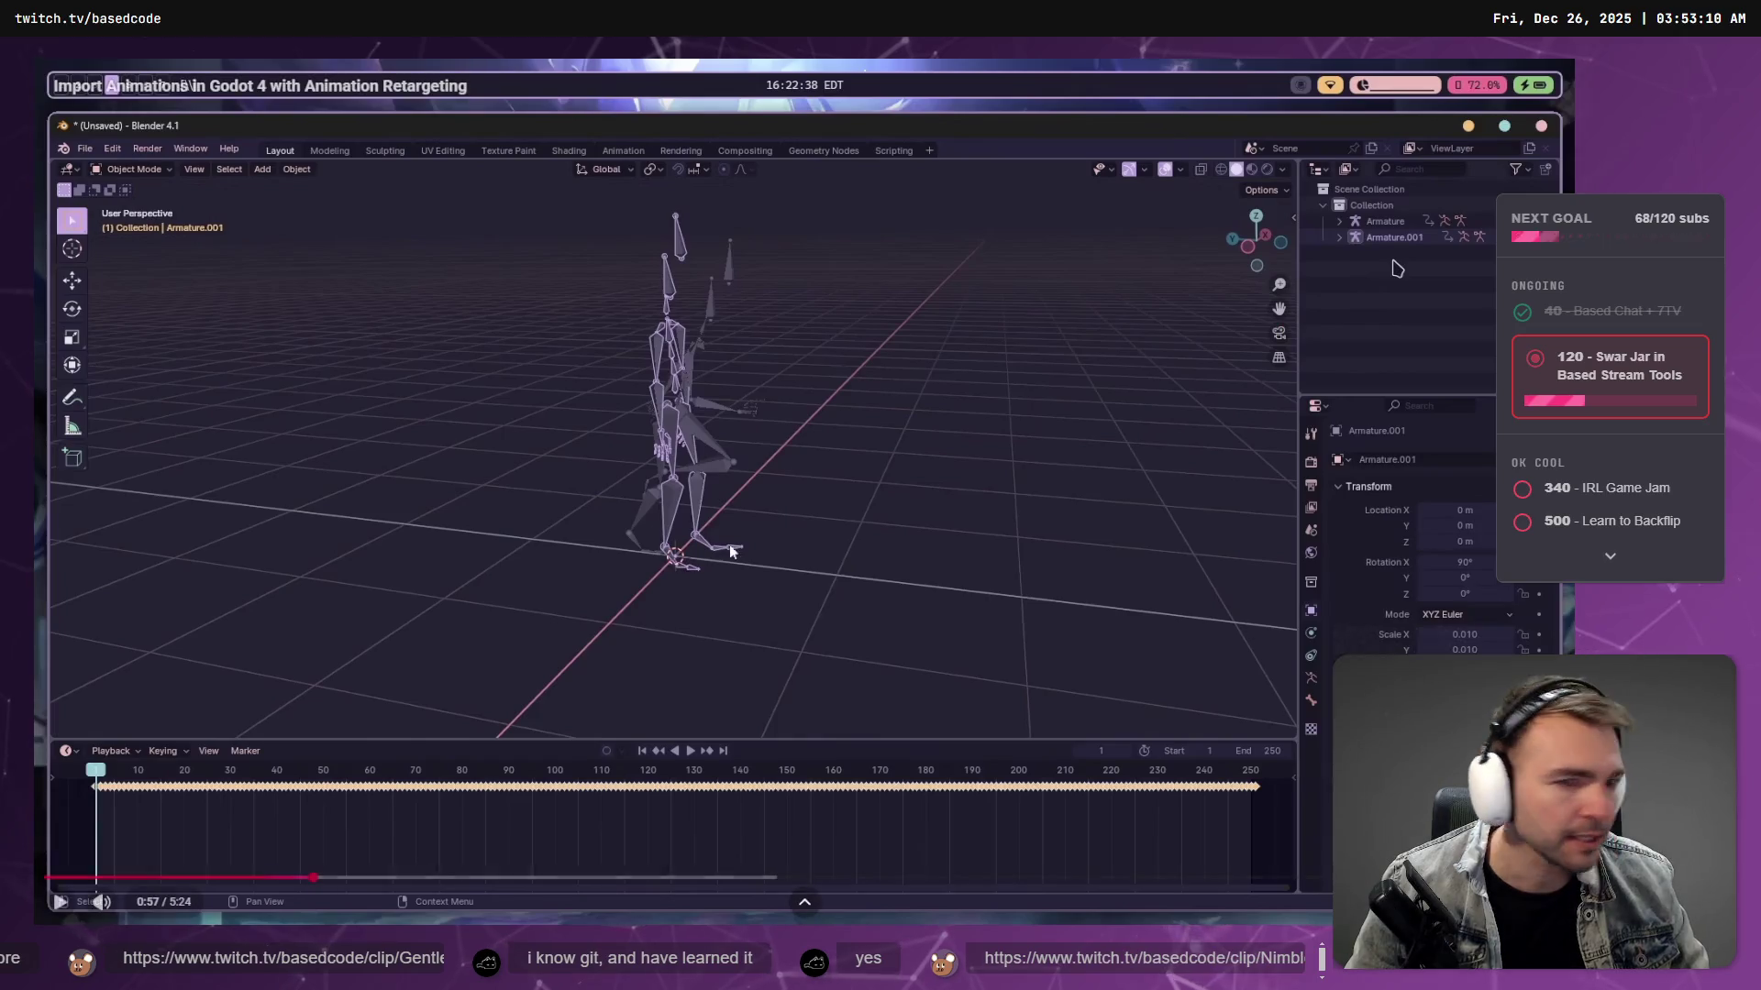
- Replay the tutorial from 0:50, pause it, and glance at the other windows
left_click(281, 878)
left_click(398, 651)
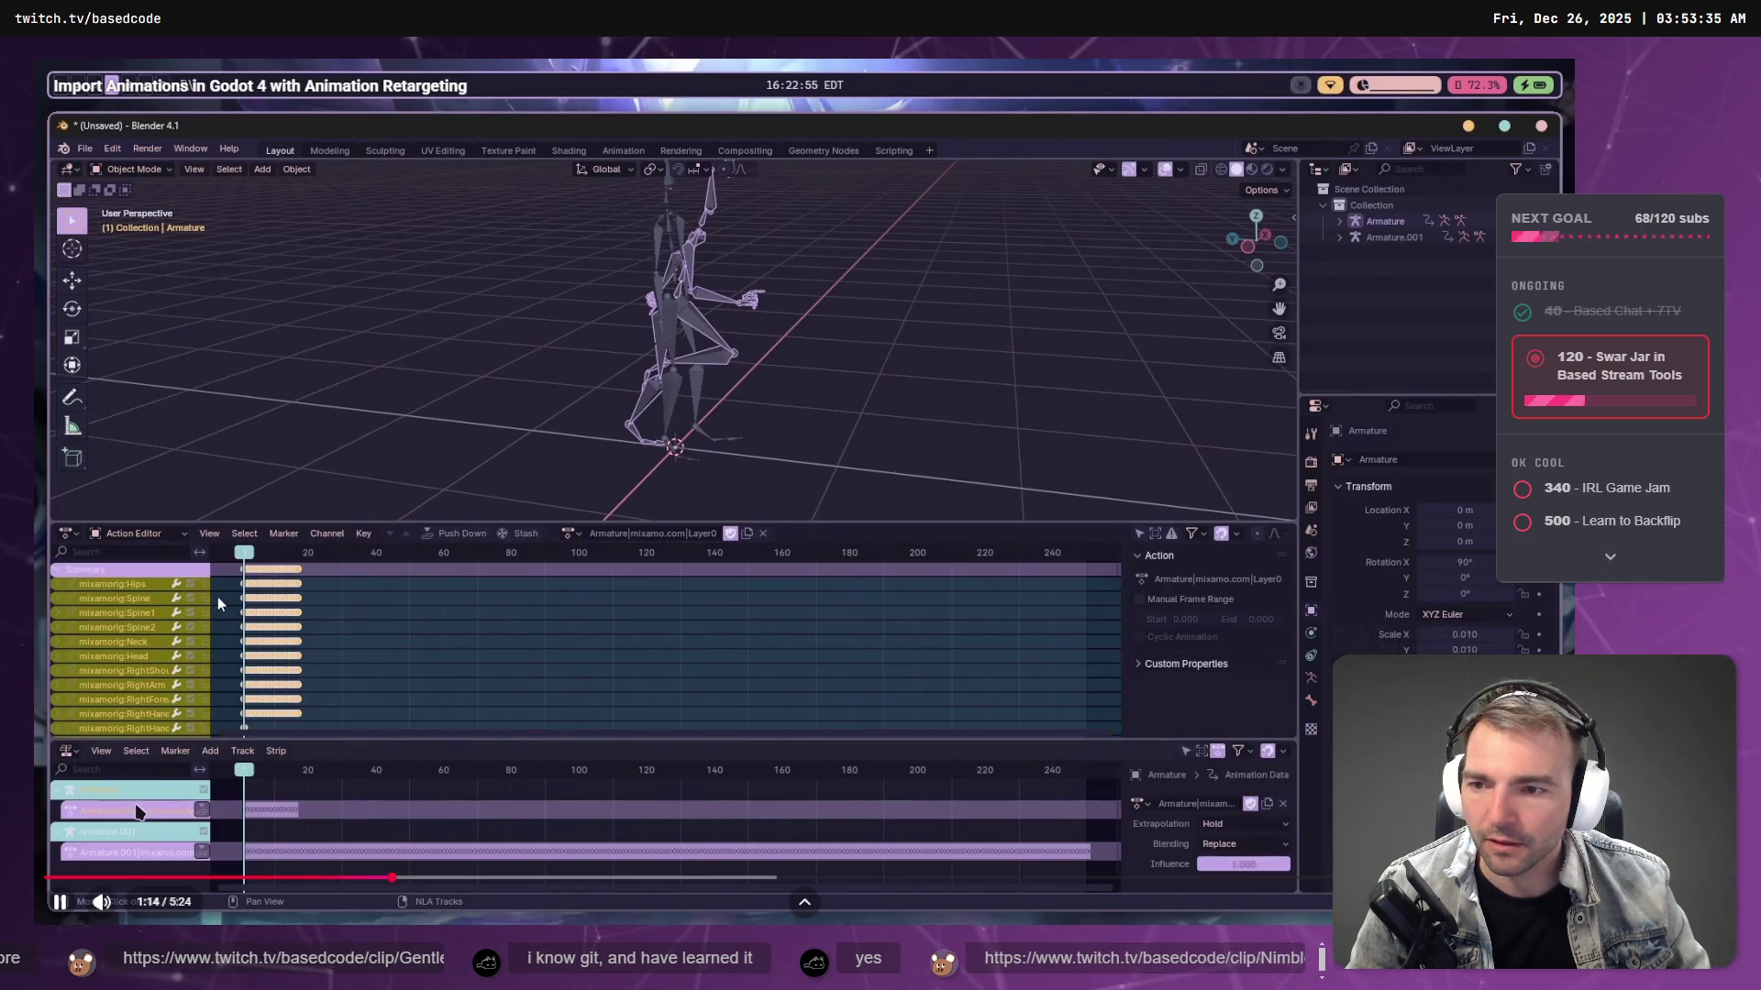
left_click(224, 603)
key("alt+Tab")
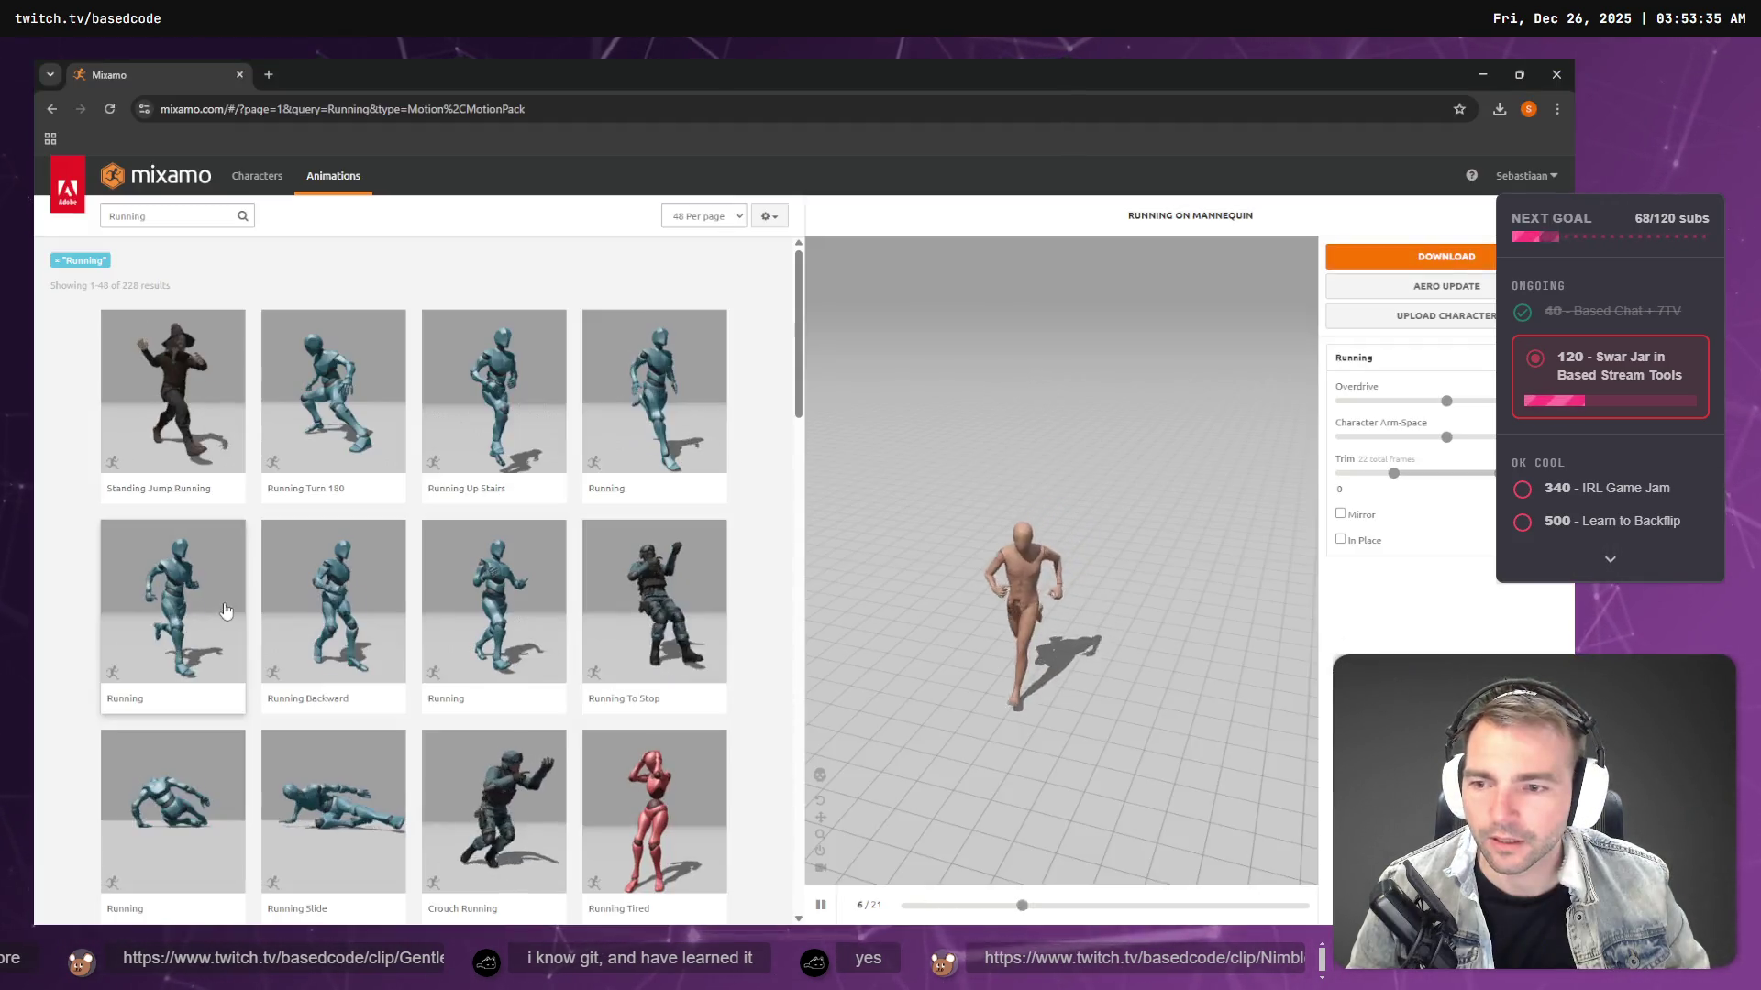
key("alt+Tab")
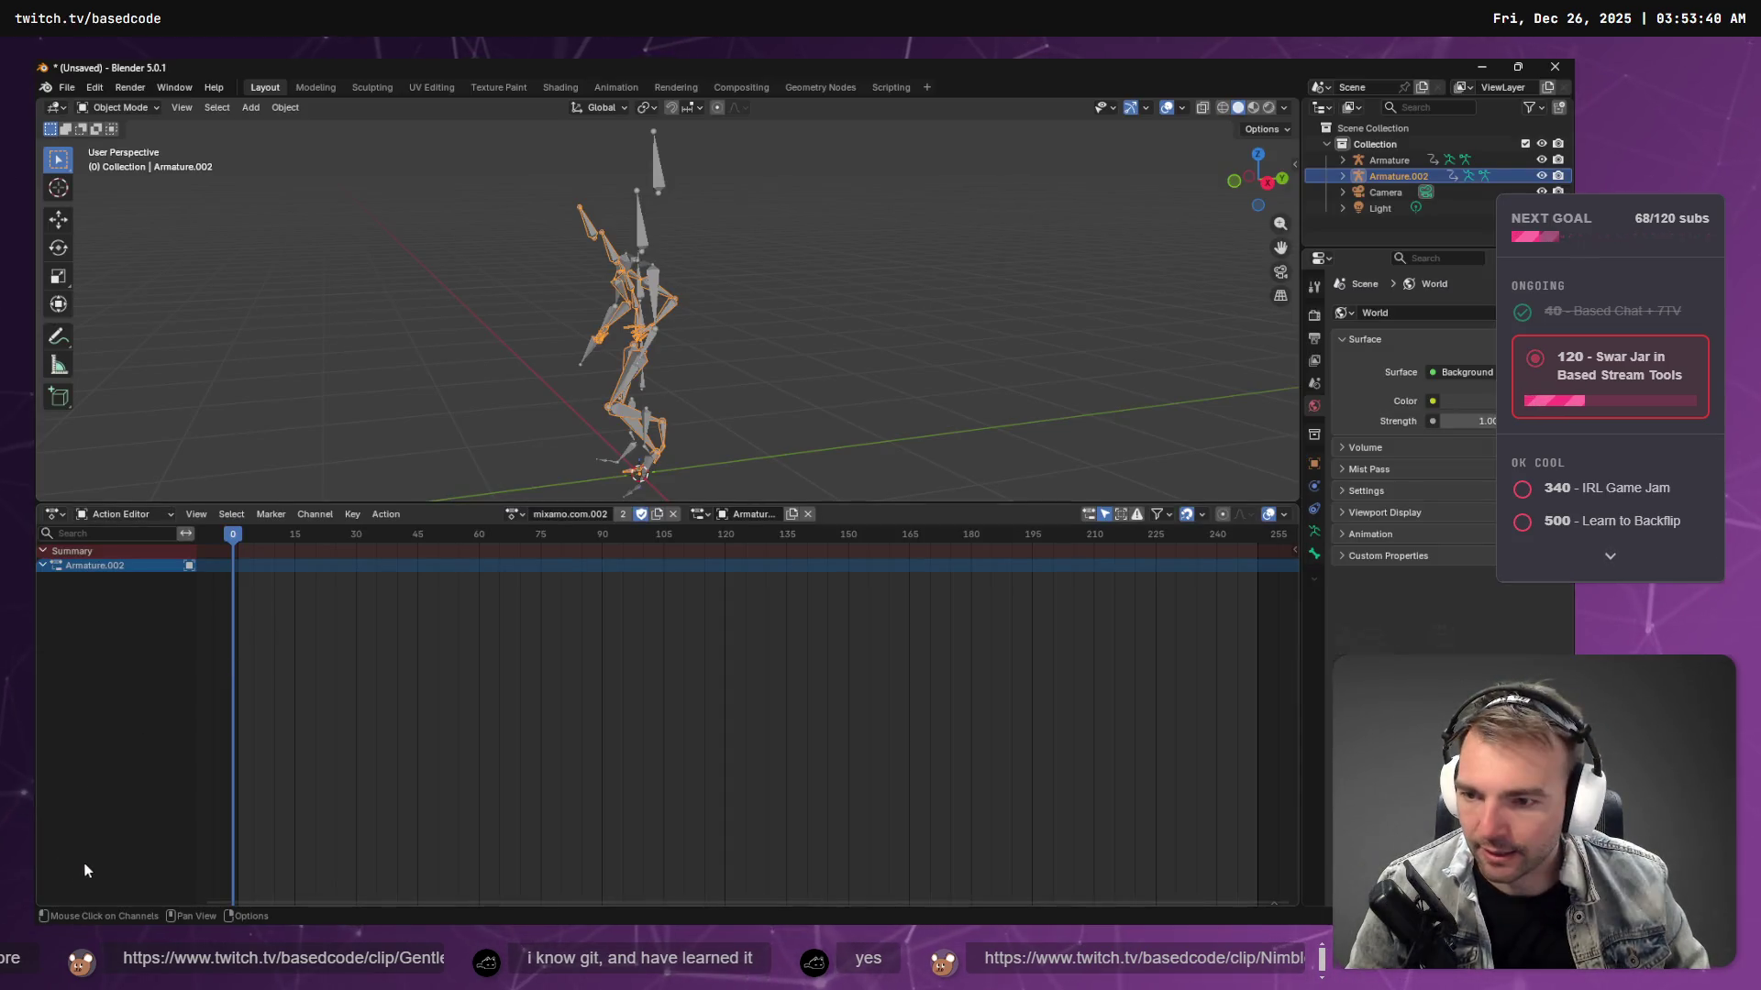
key("alt+Tab")
key("alt+Tab")
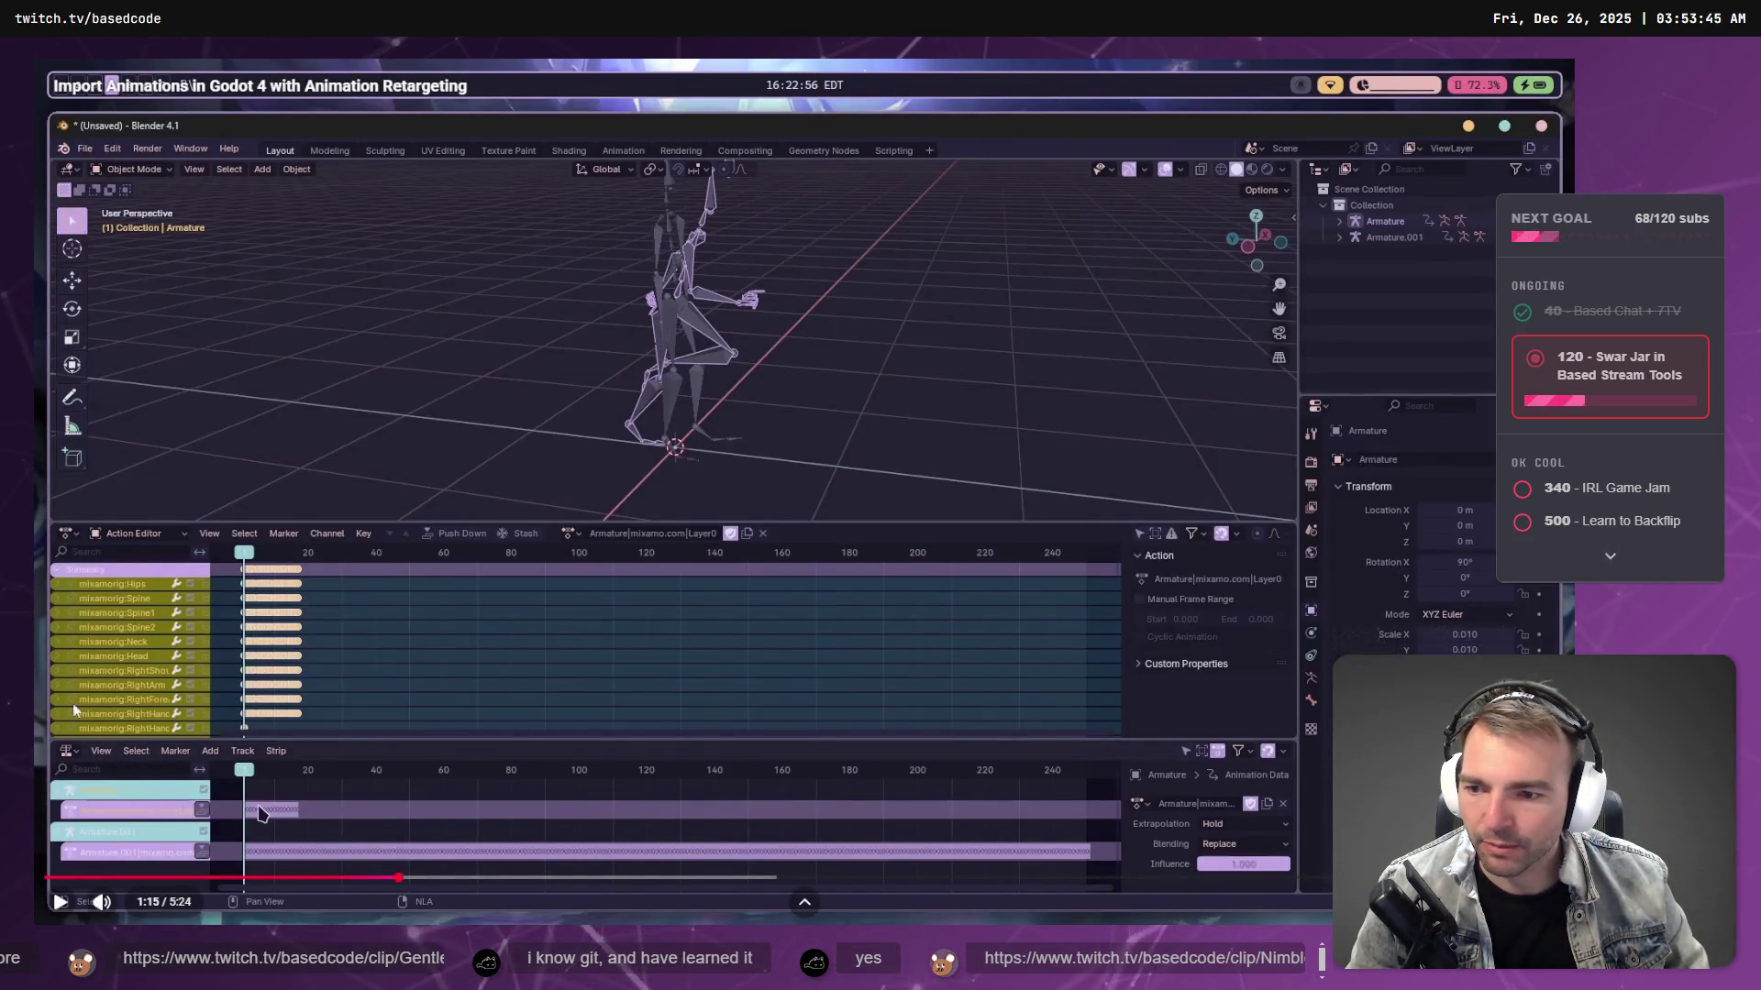
- Rewatch the tutorial's NLA setup from 0:45 to about 1:05, then return to Blender
left_click(261, 879)
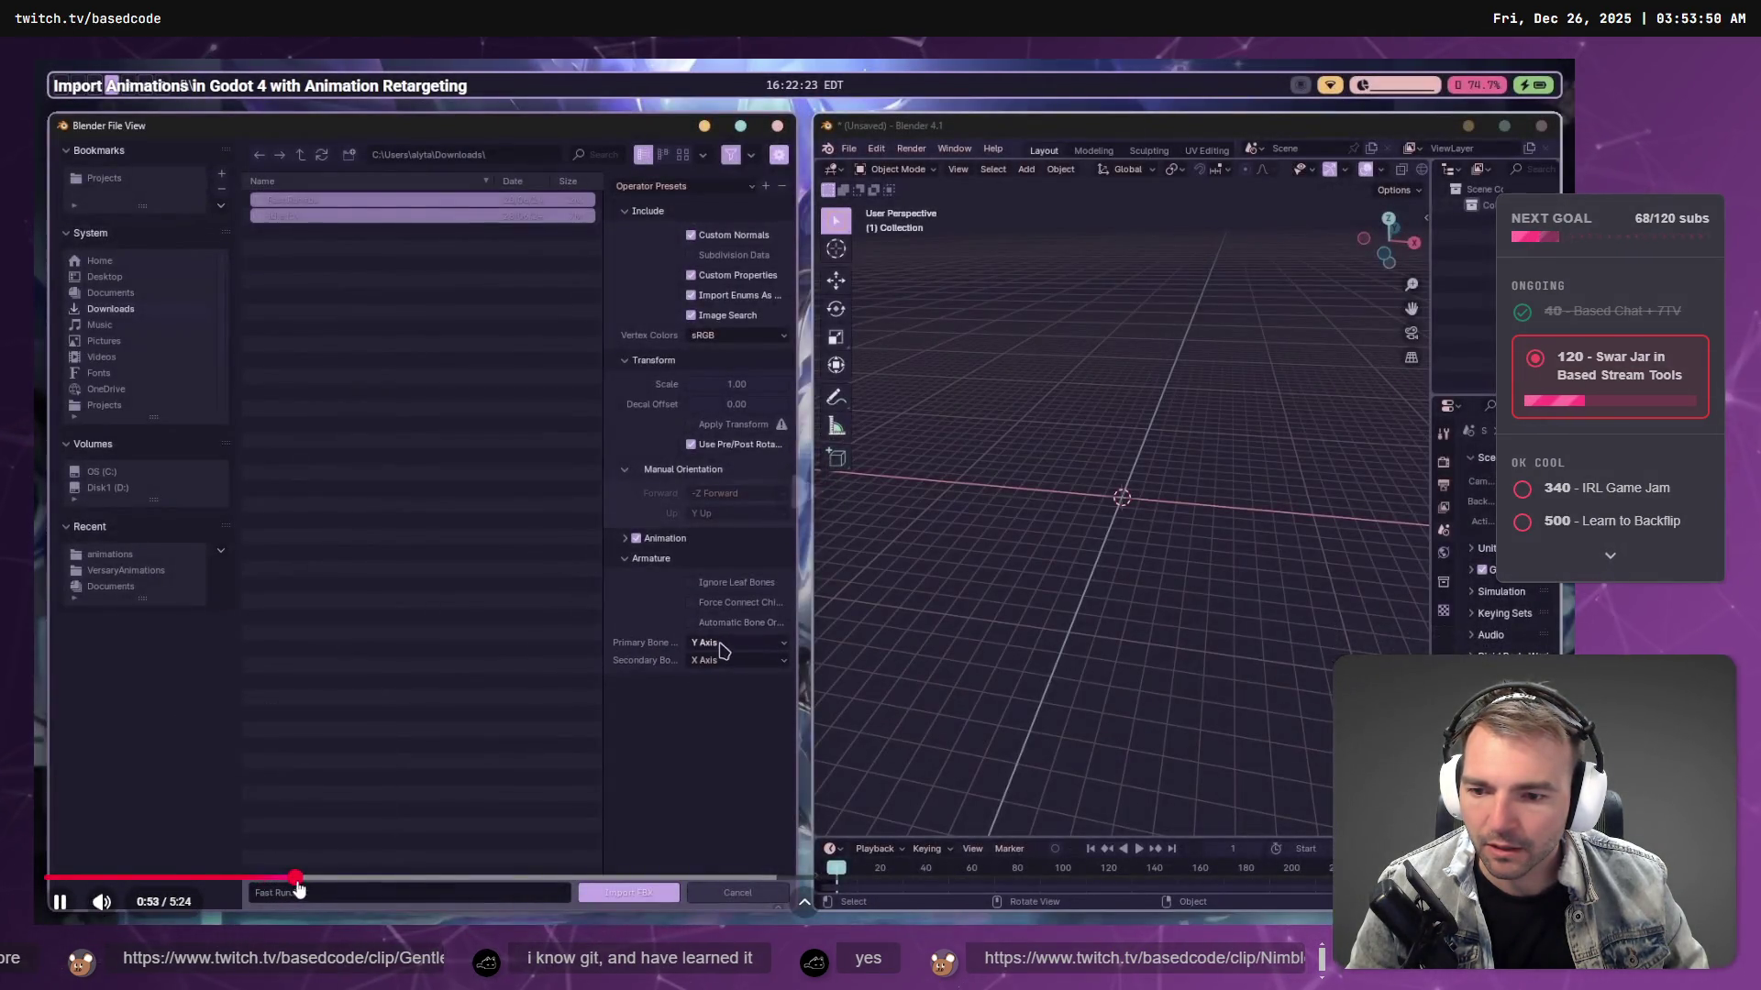
left_click(297, 878)
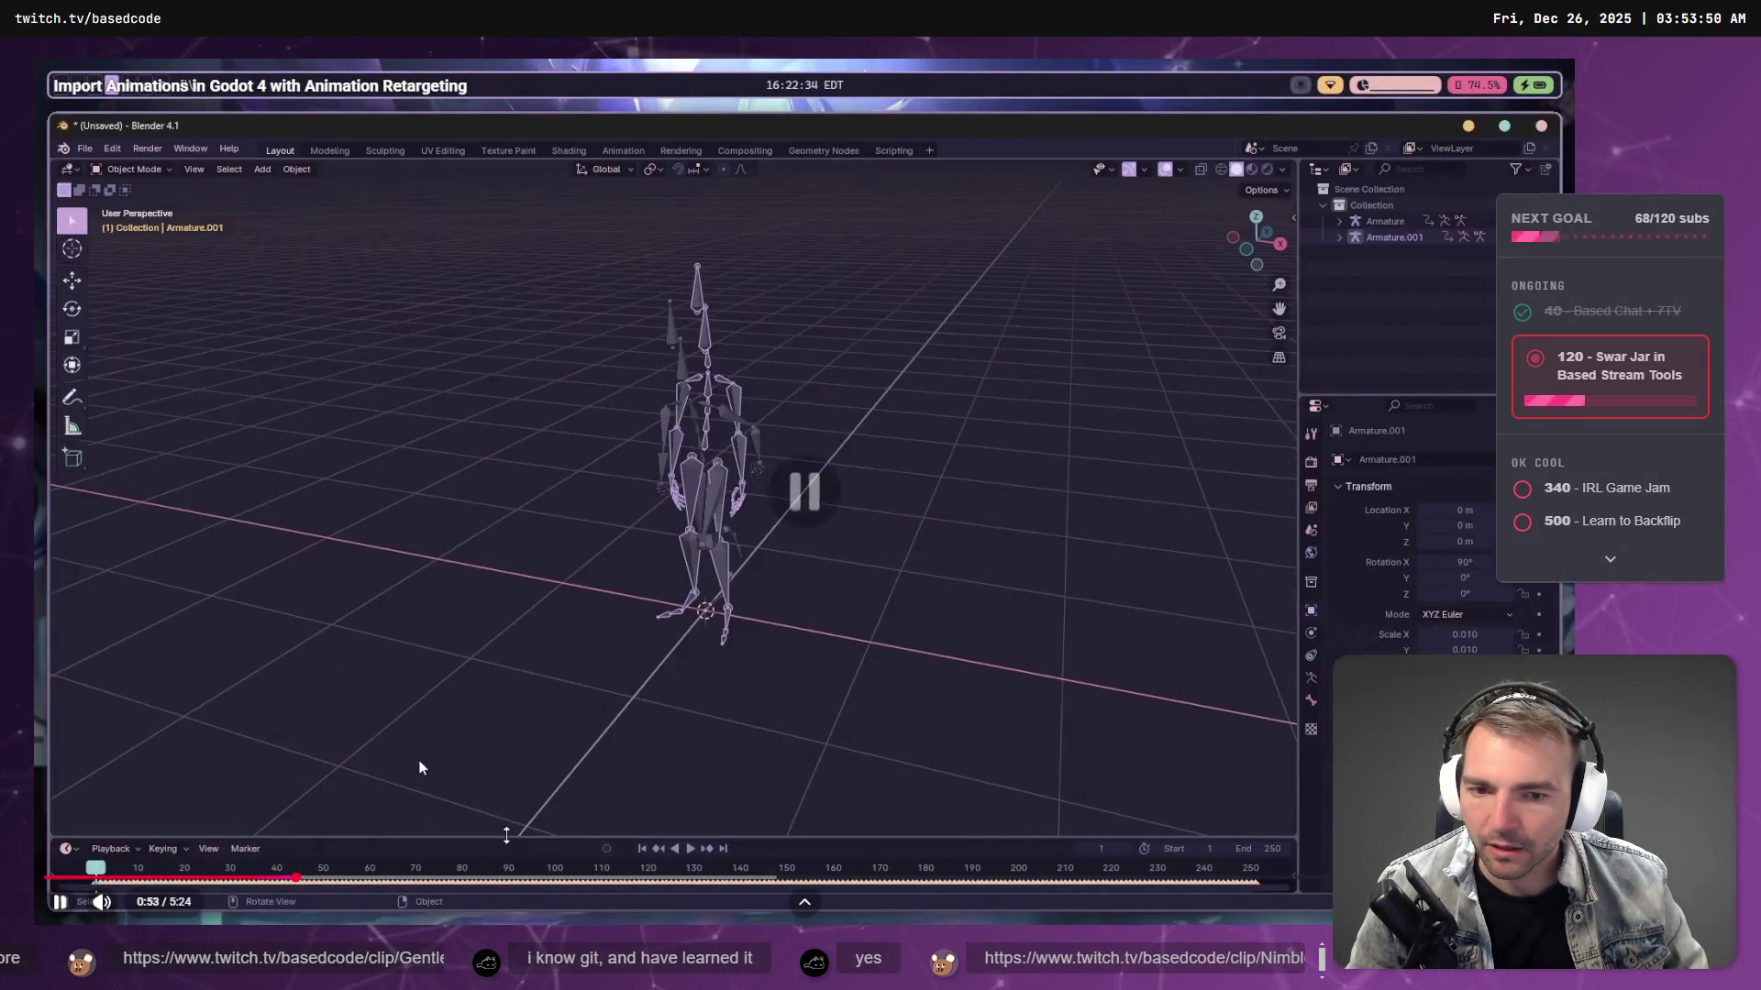
left_click(416, 757)
key("Right")
key("Right")
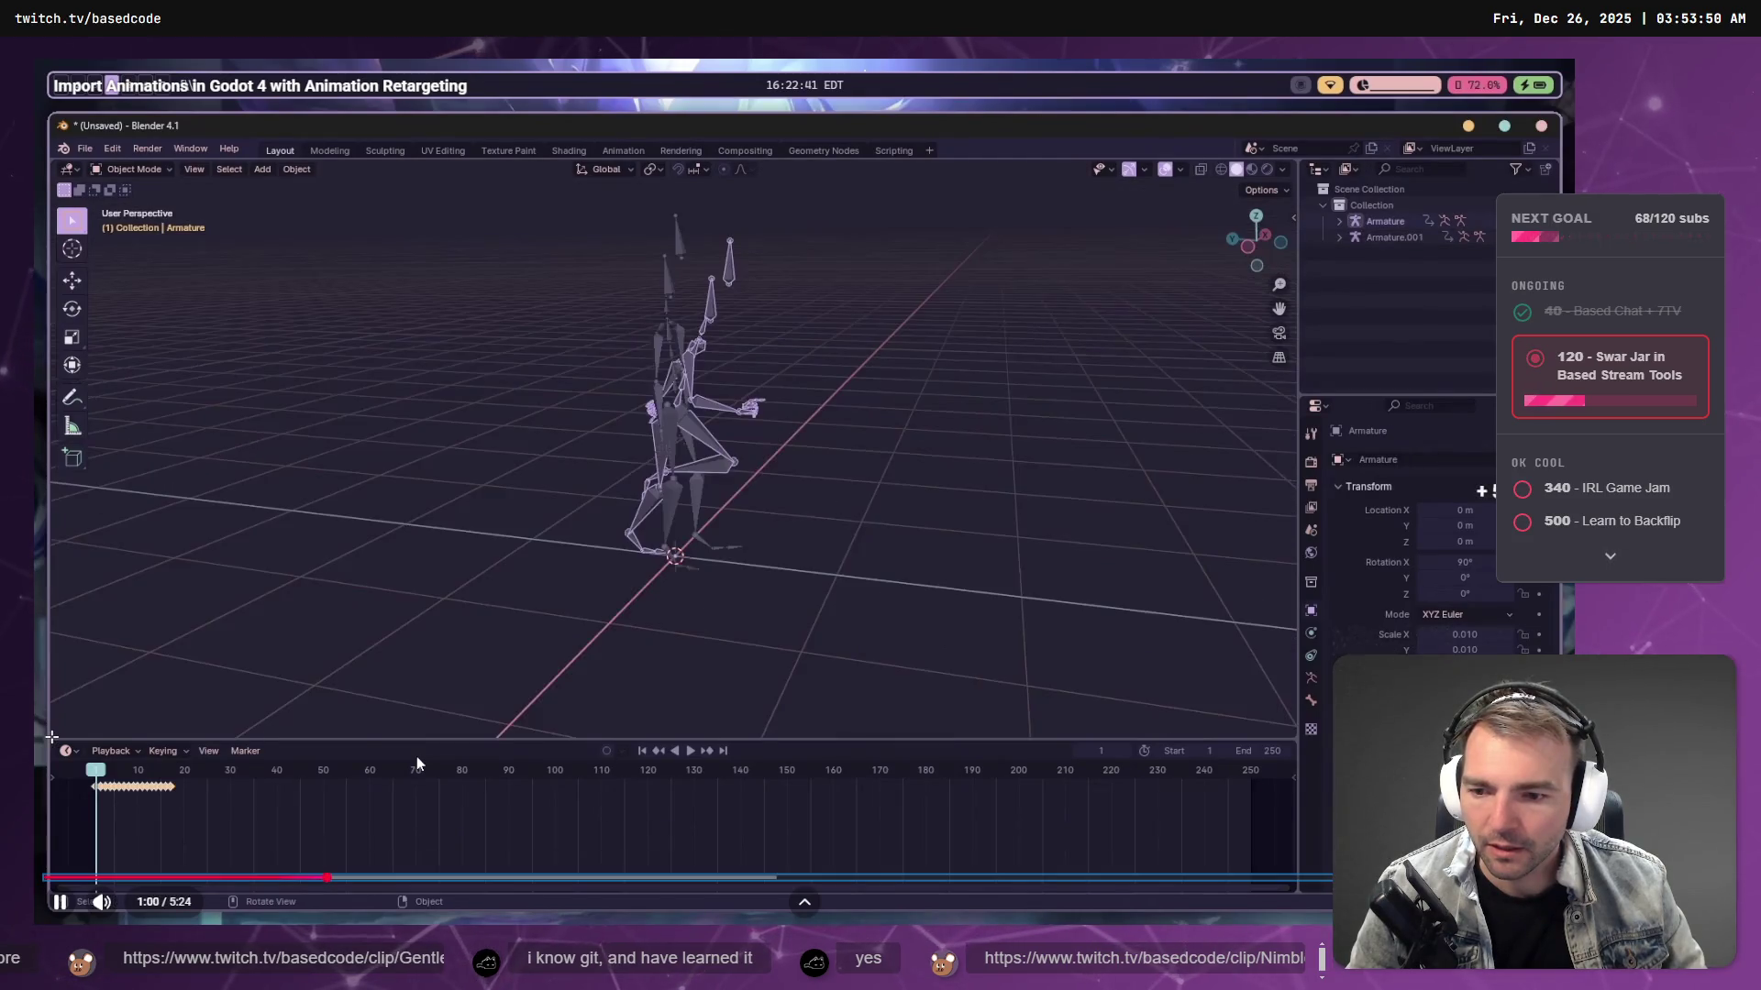
key("Left")
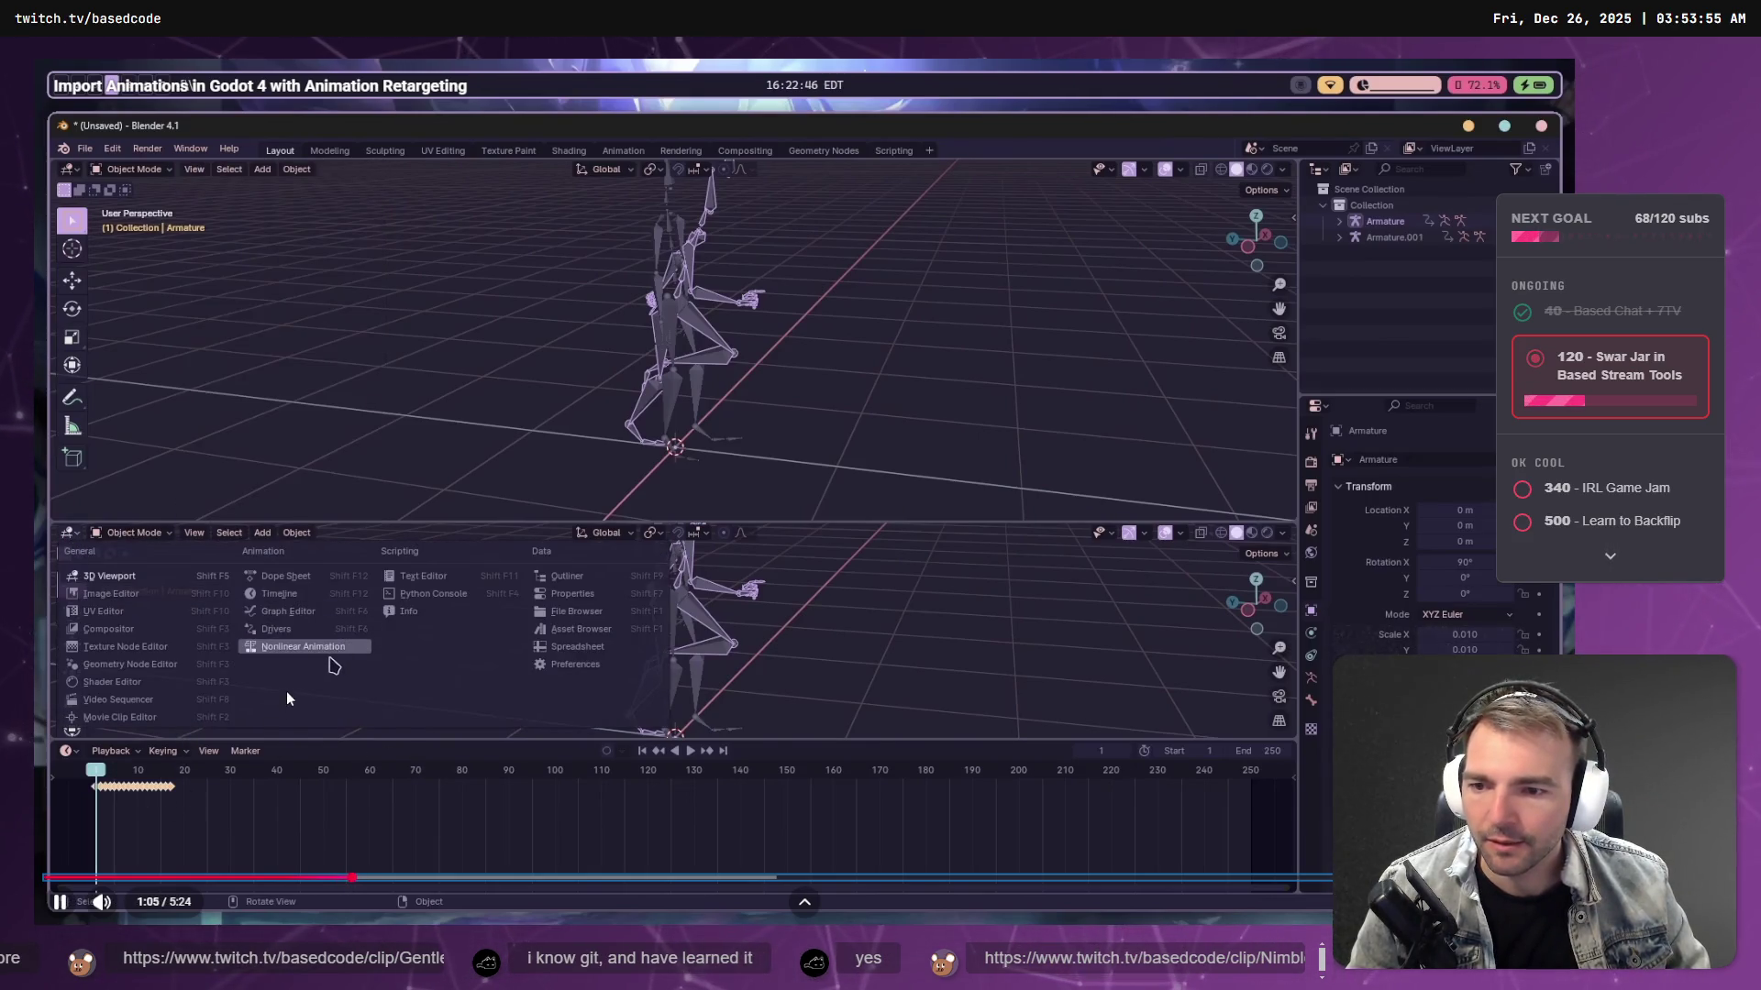
key("alt+Tab")
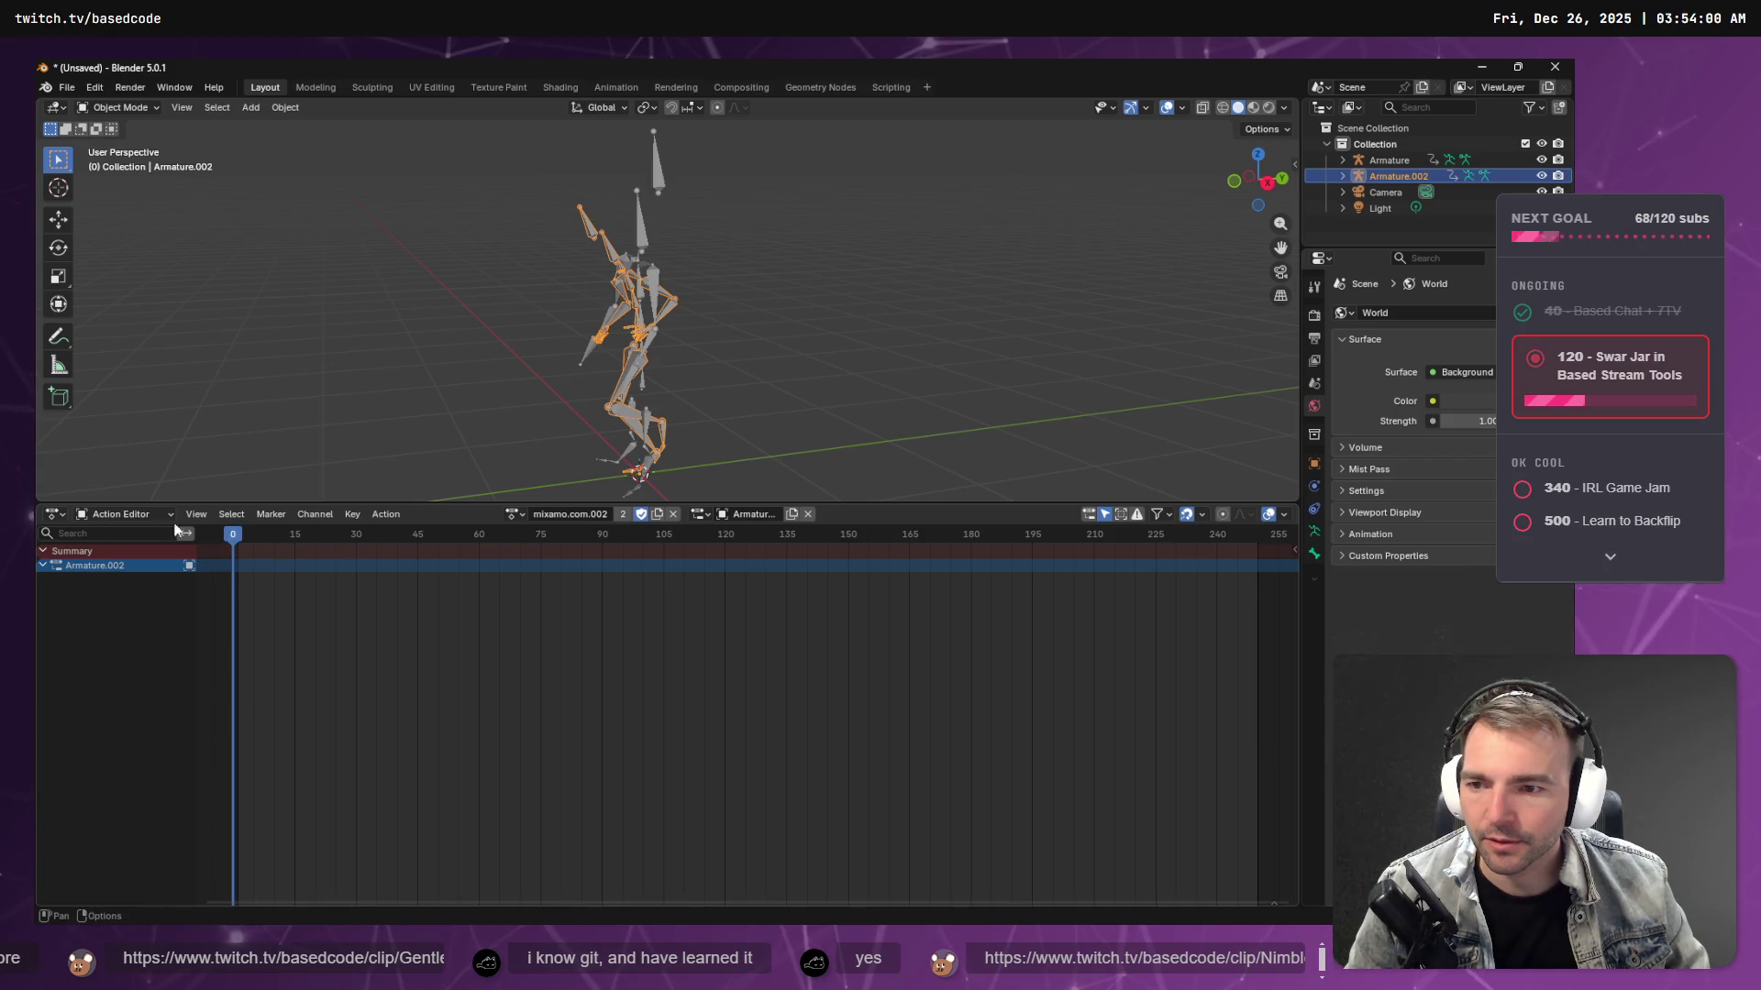
- Turn the bottom area into a Timeline and shrink it to enlarge the 3D view
left_click(122, 515)
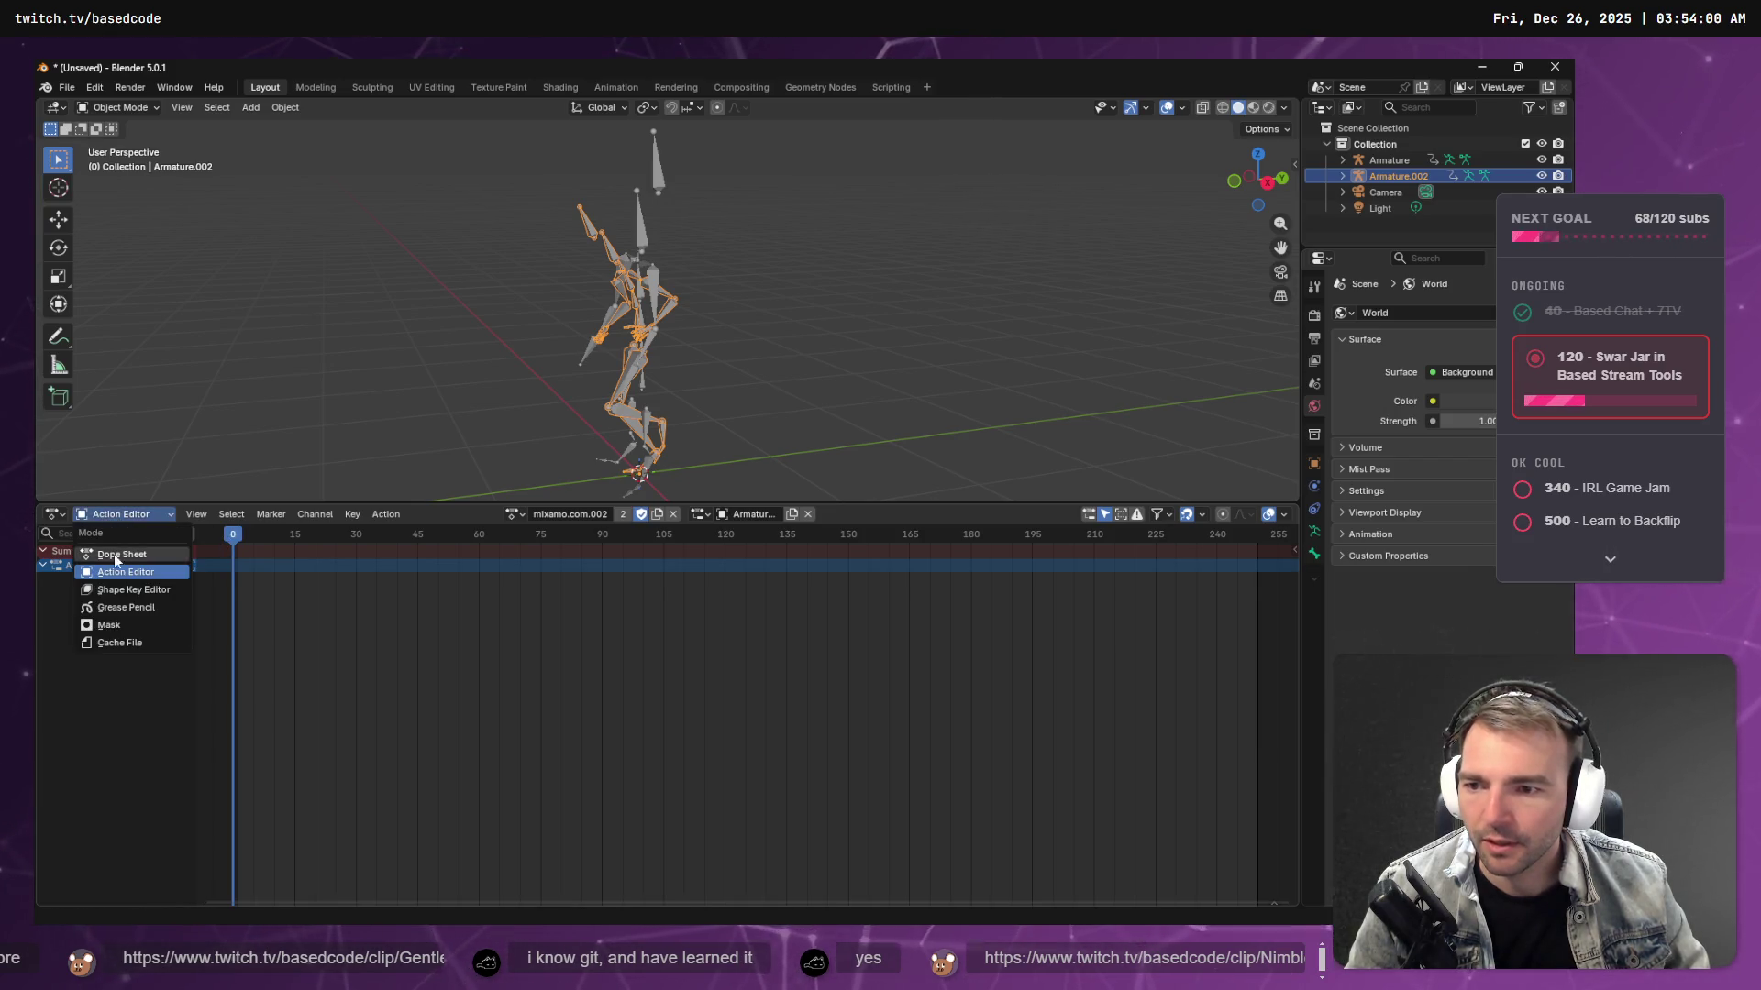
left_click(121, 559)
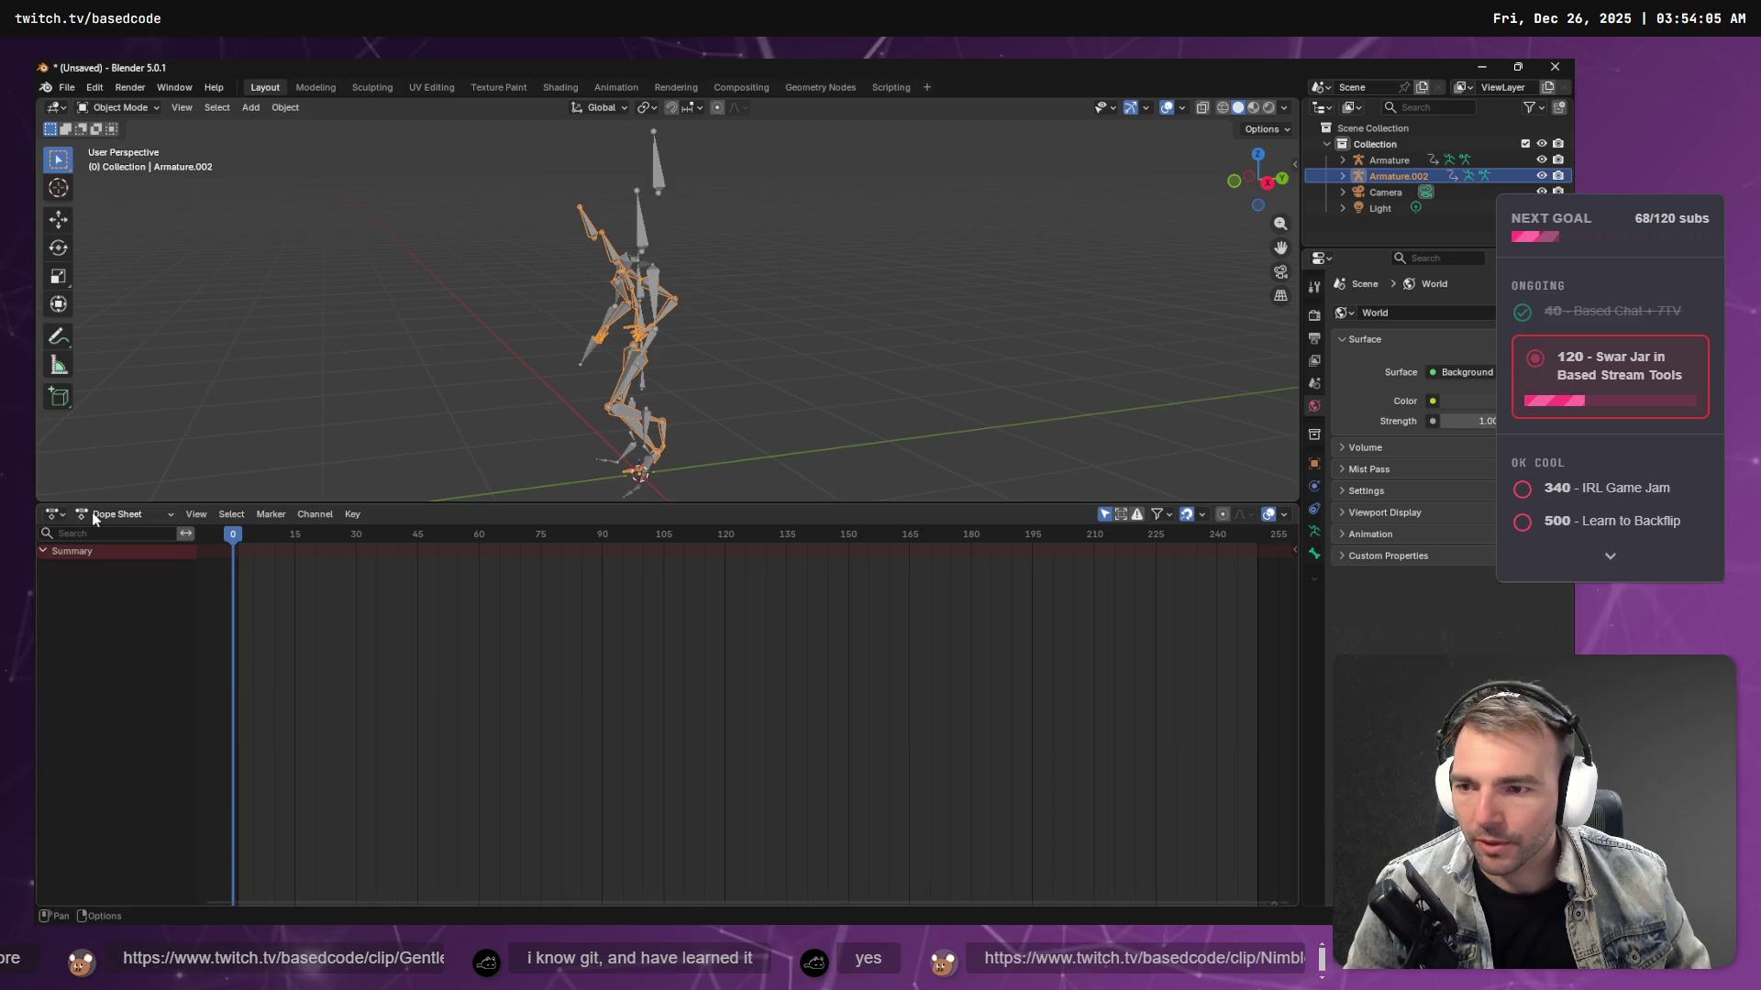
left_click(56, 518)
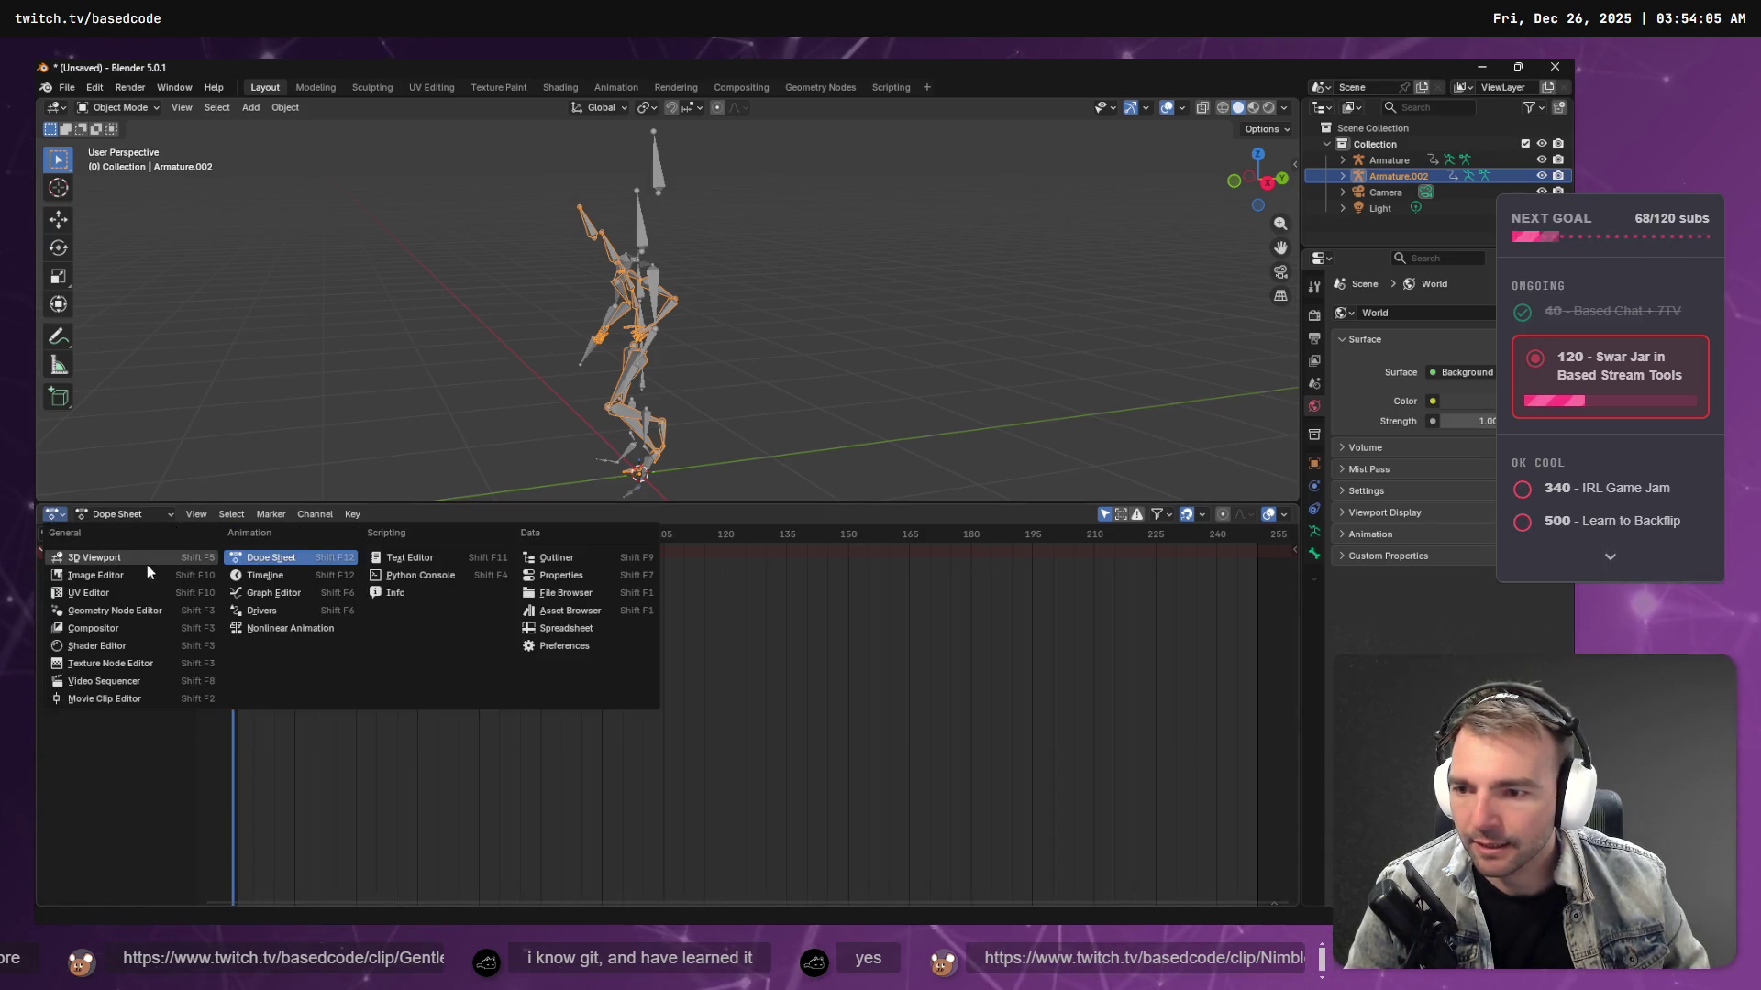
left_click(265, 575)
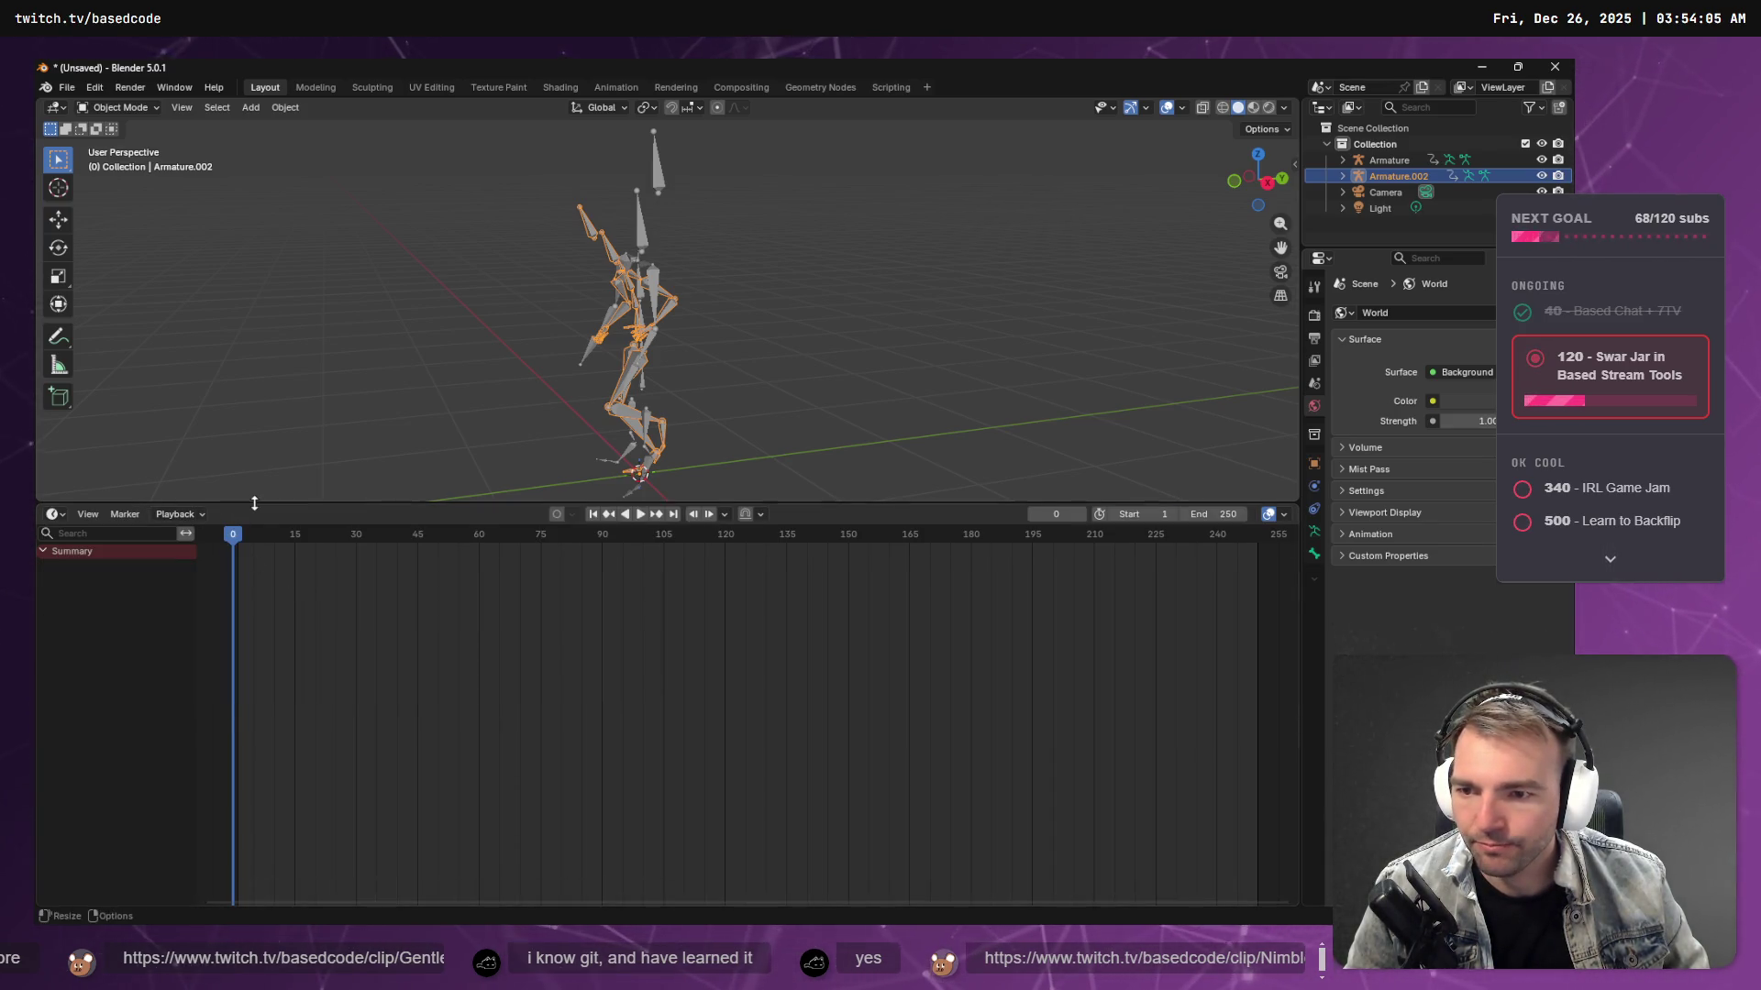
left_click_drag(254, 503, 242, 765)
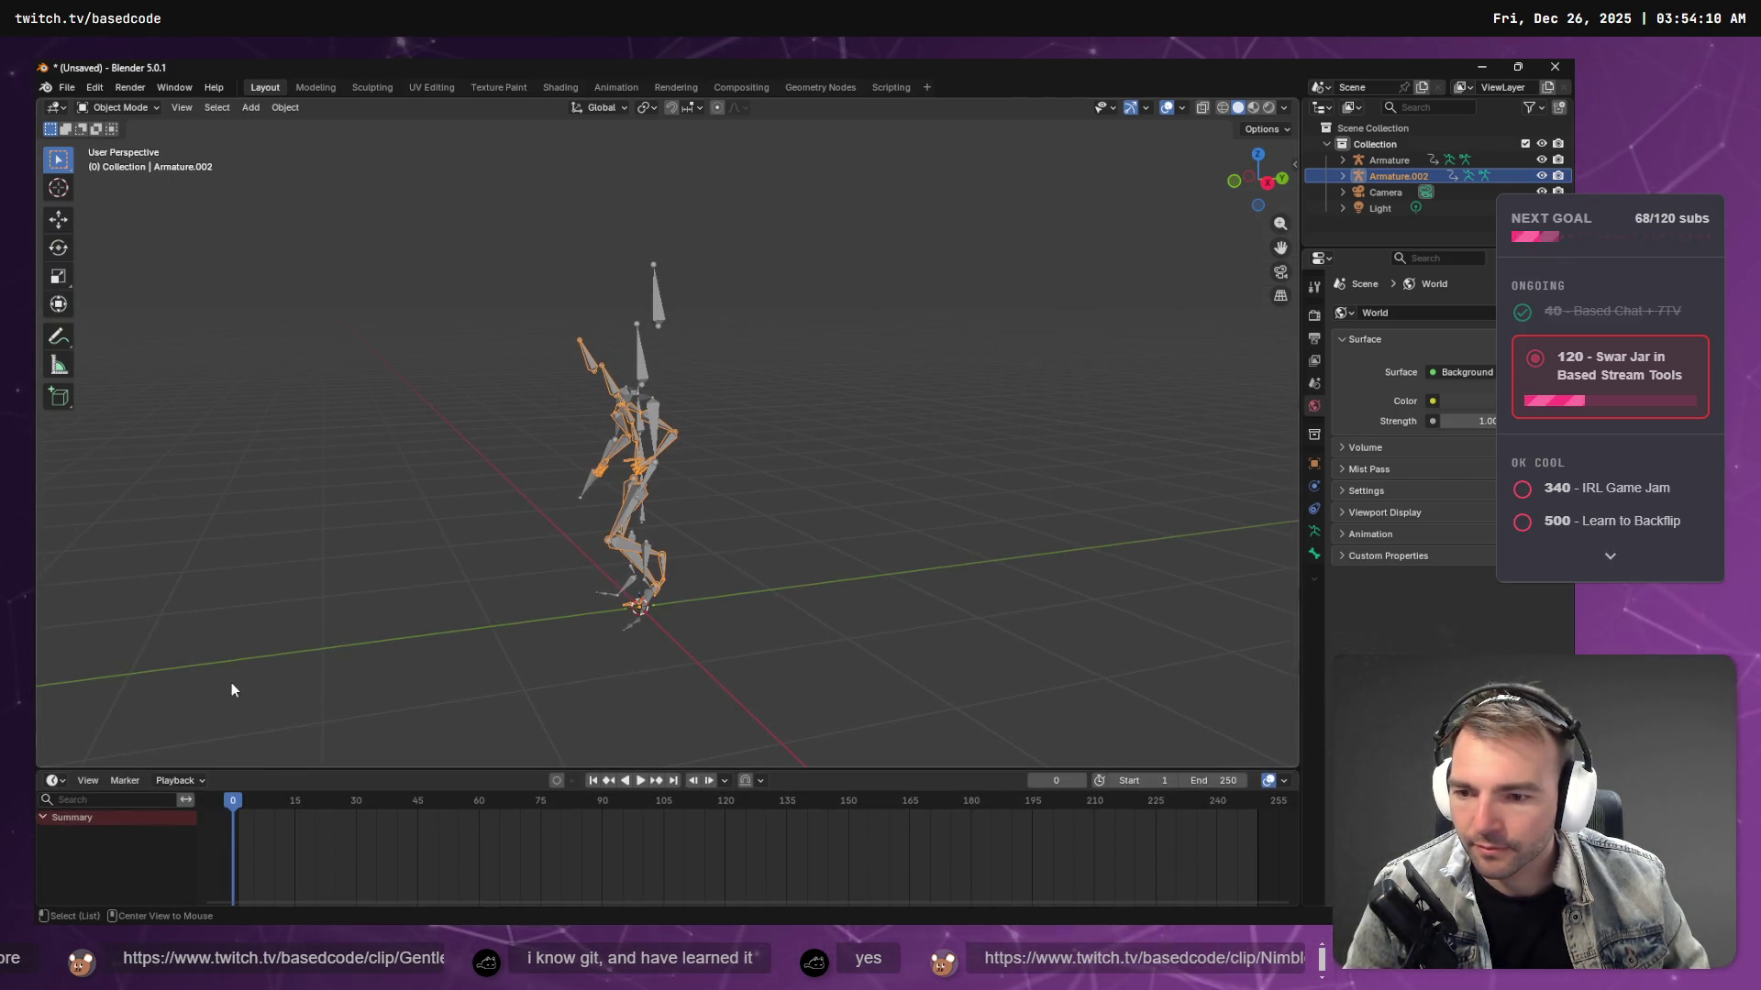
- Split a lower area off the 3D view, make it a Dope Sheet Action Editor, and enlarge it
right_click(268, 769)
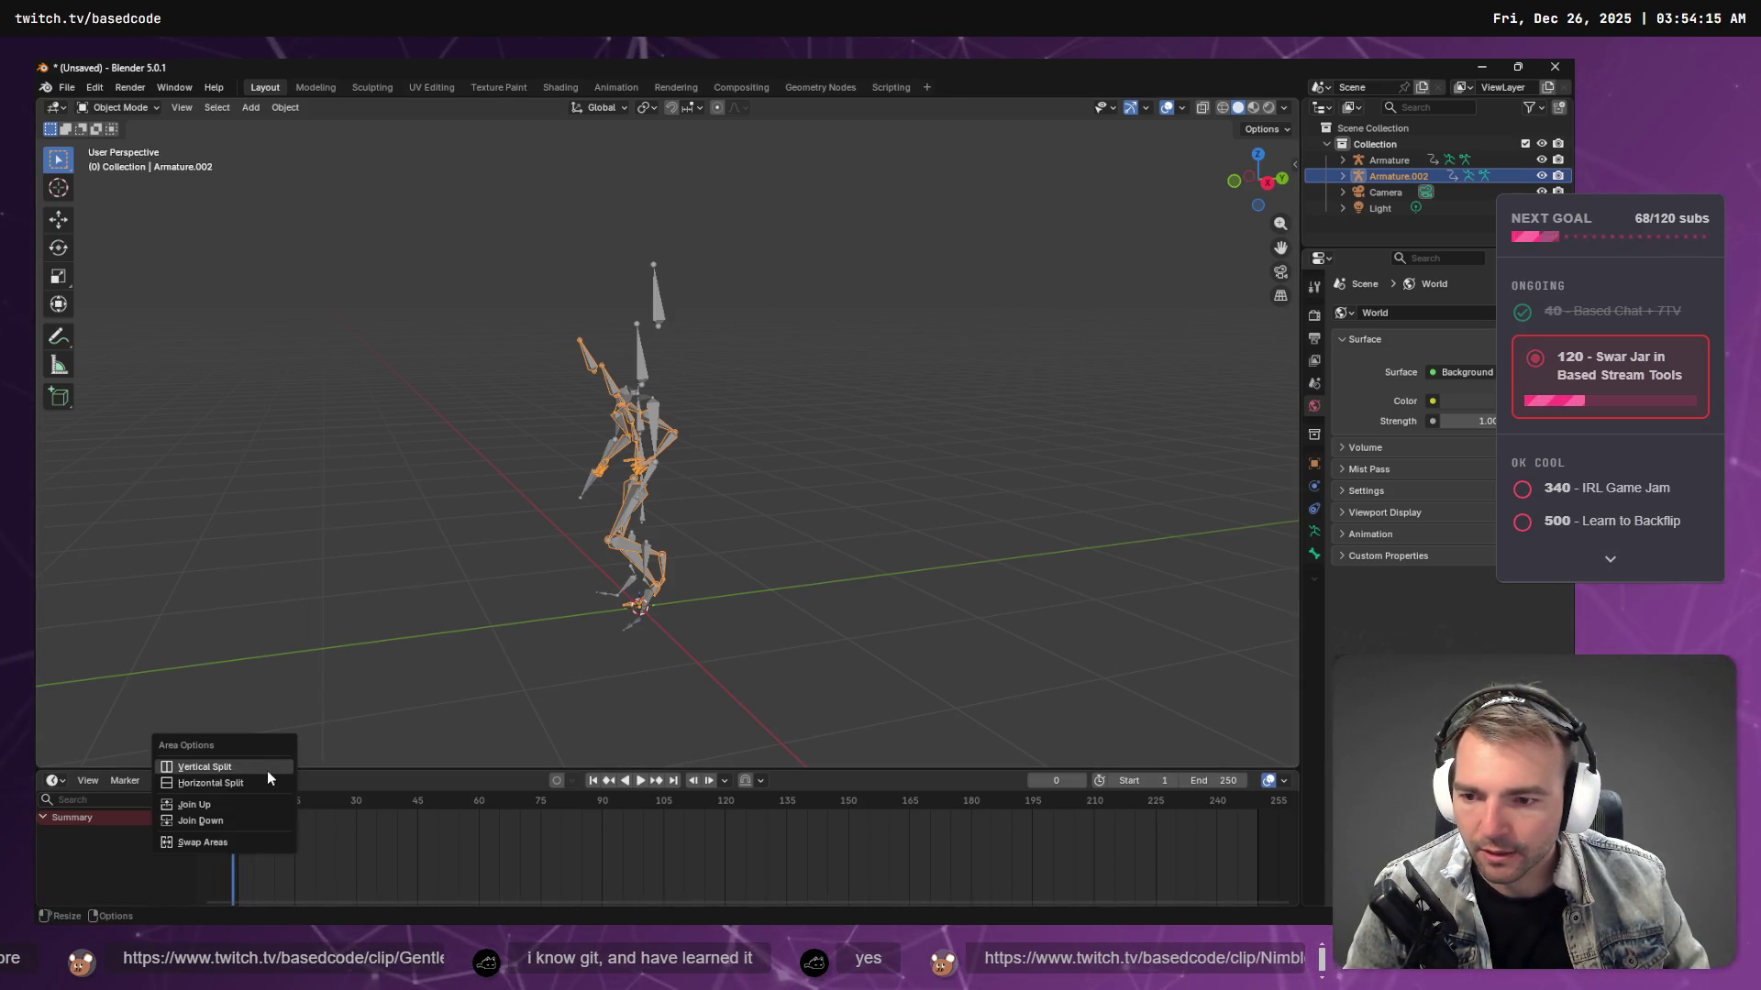
left_click(268, 782)
left_click(295, 668)
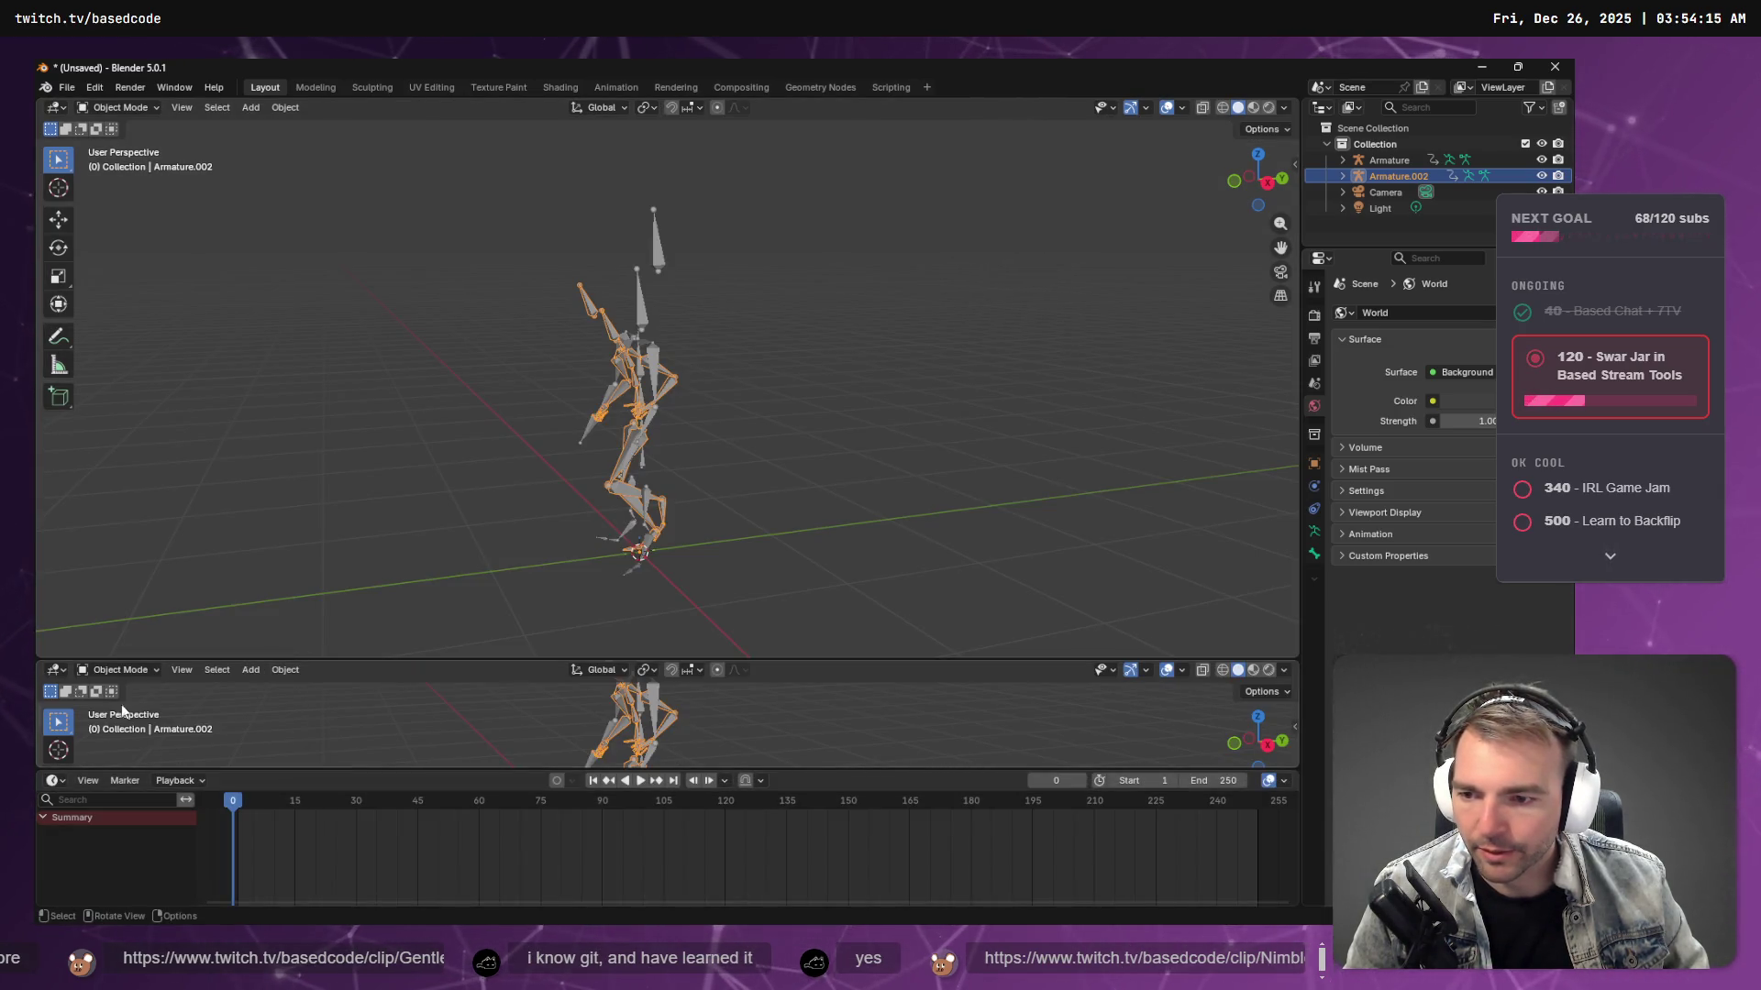
left_click(133, 670)
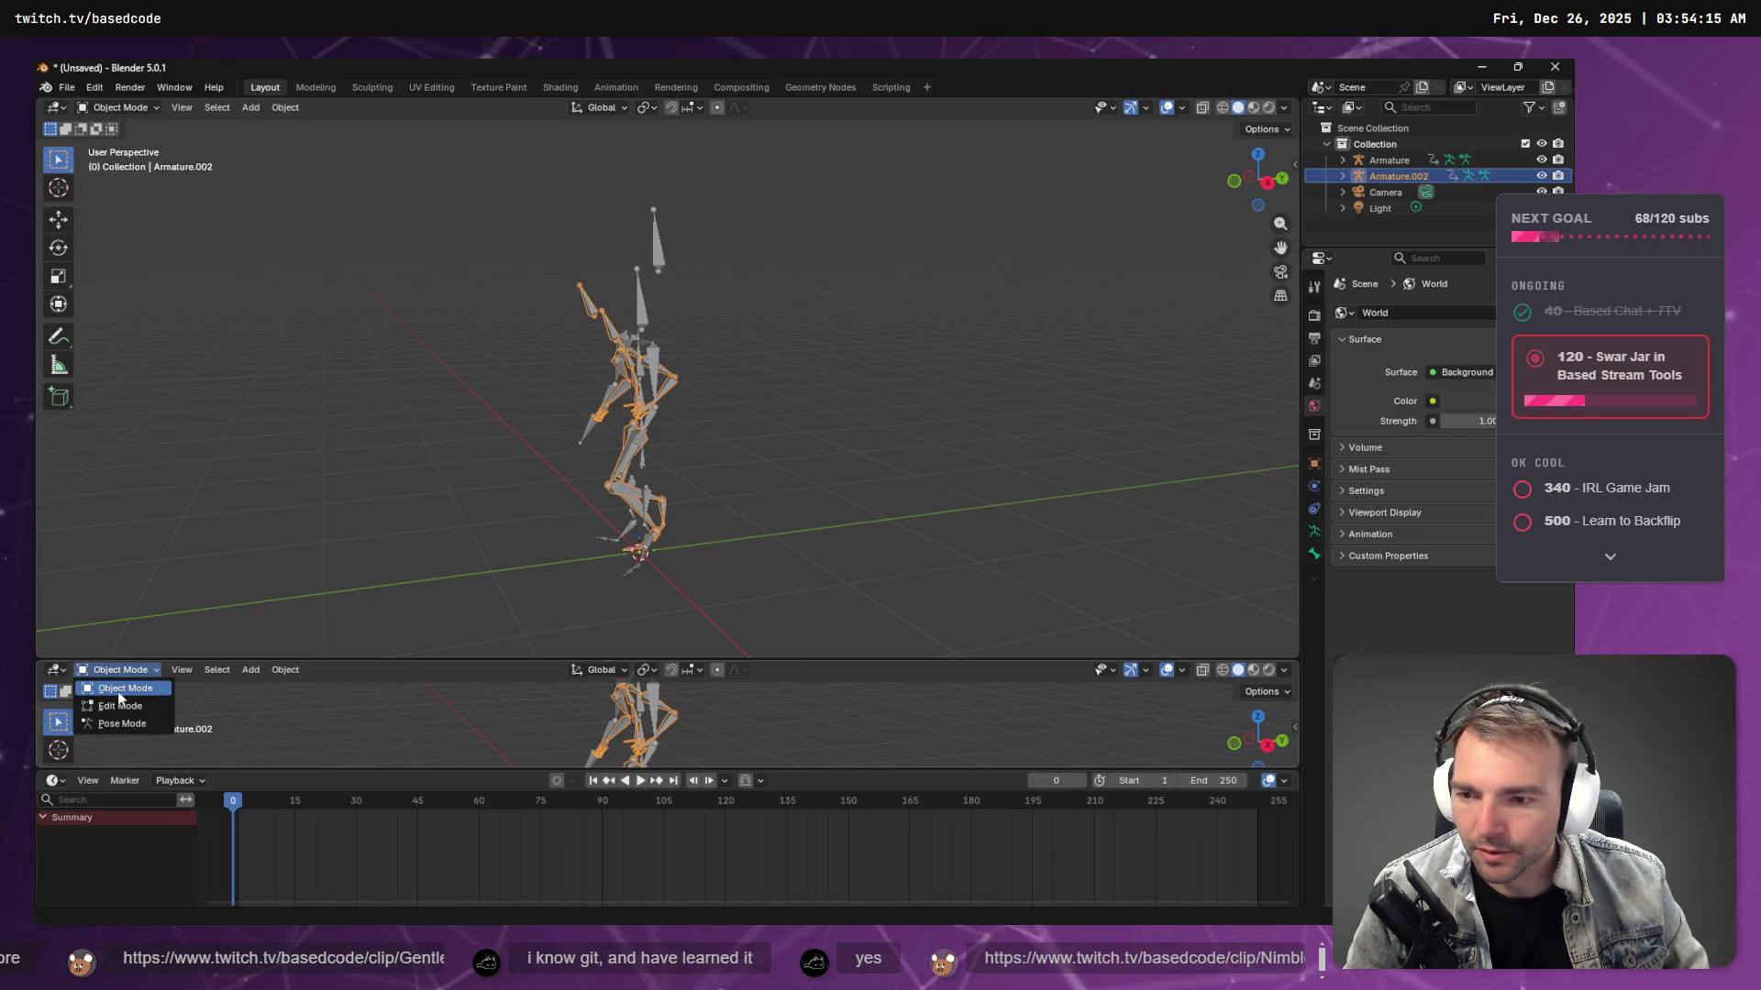
left_click(55, 671)
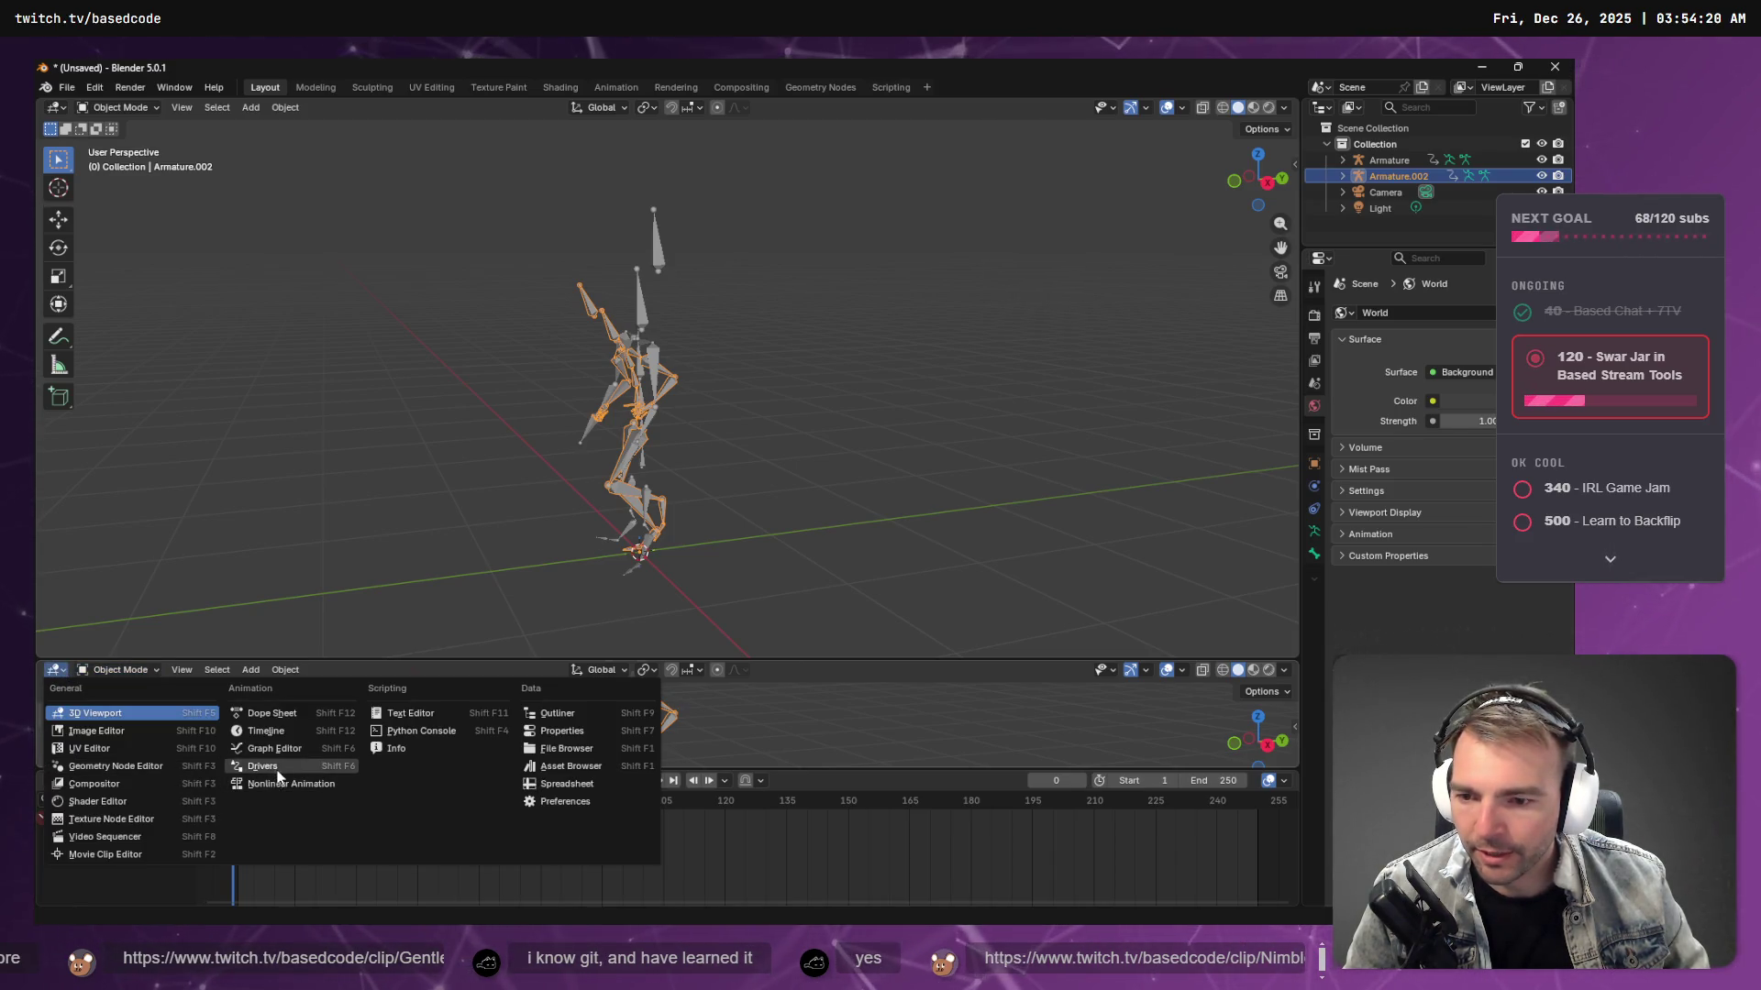
left_click(299, 716)
left_click(137, 672)
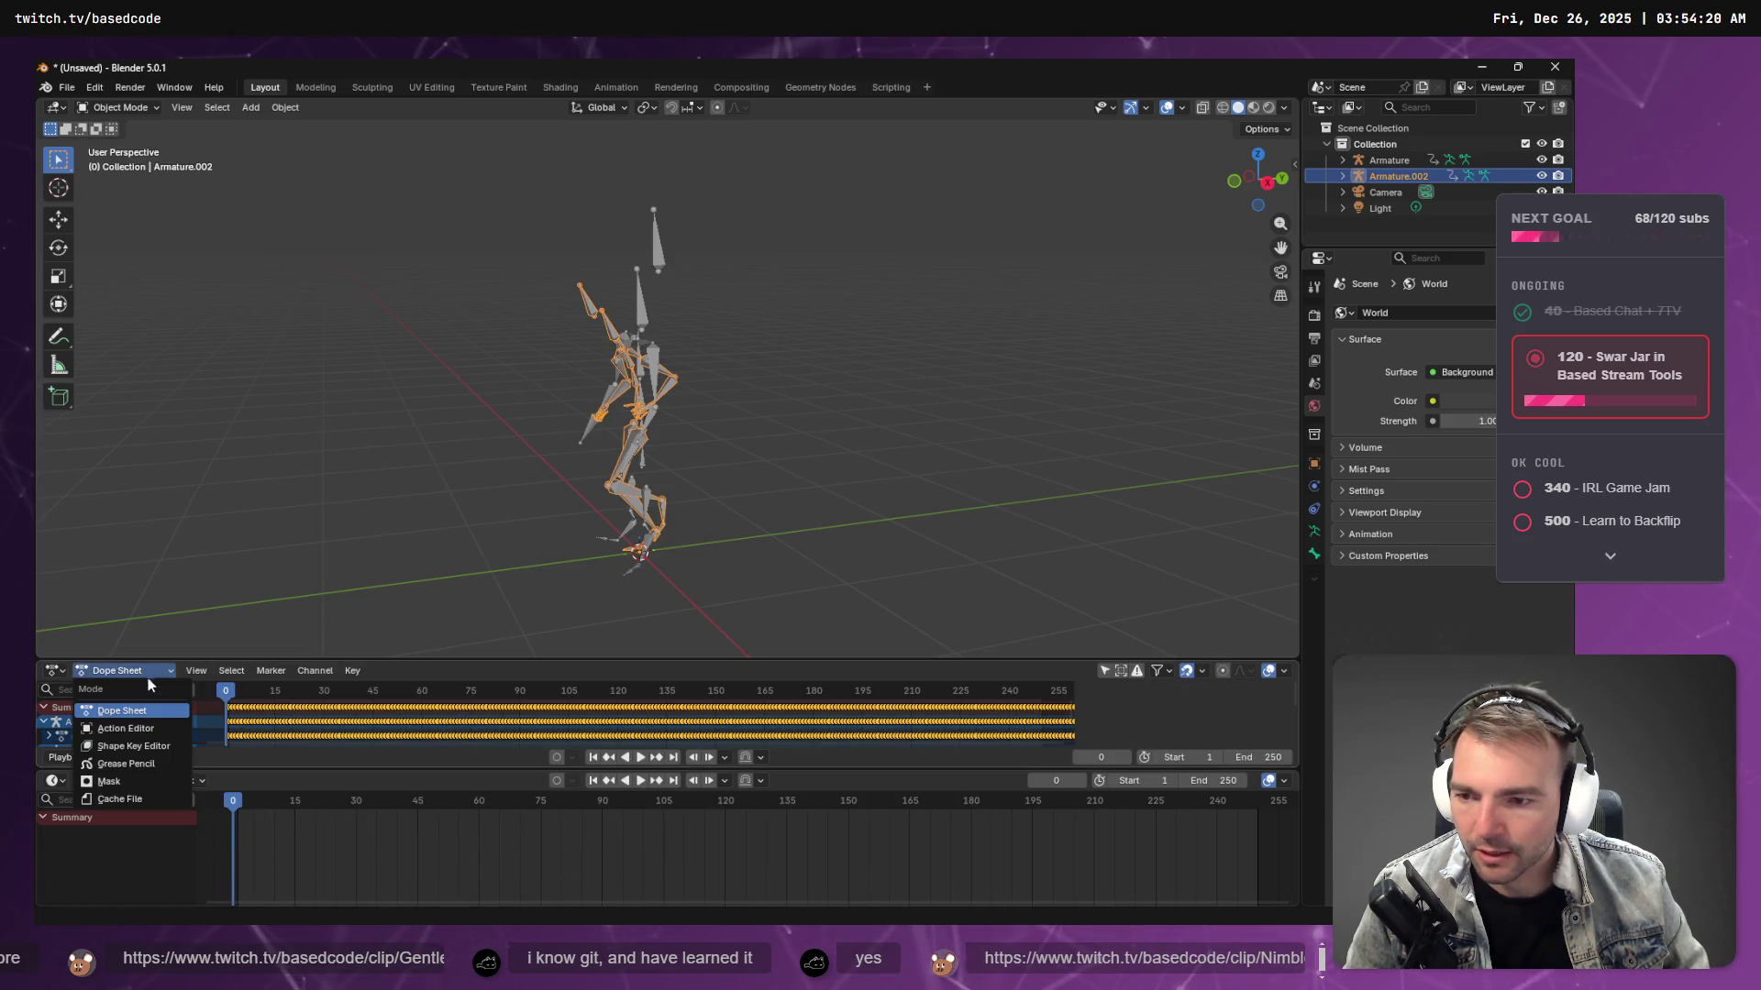
left_click(138, 729)
left_click_drag(353, 658, 351, 534)
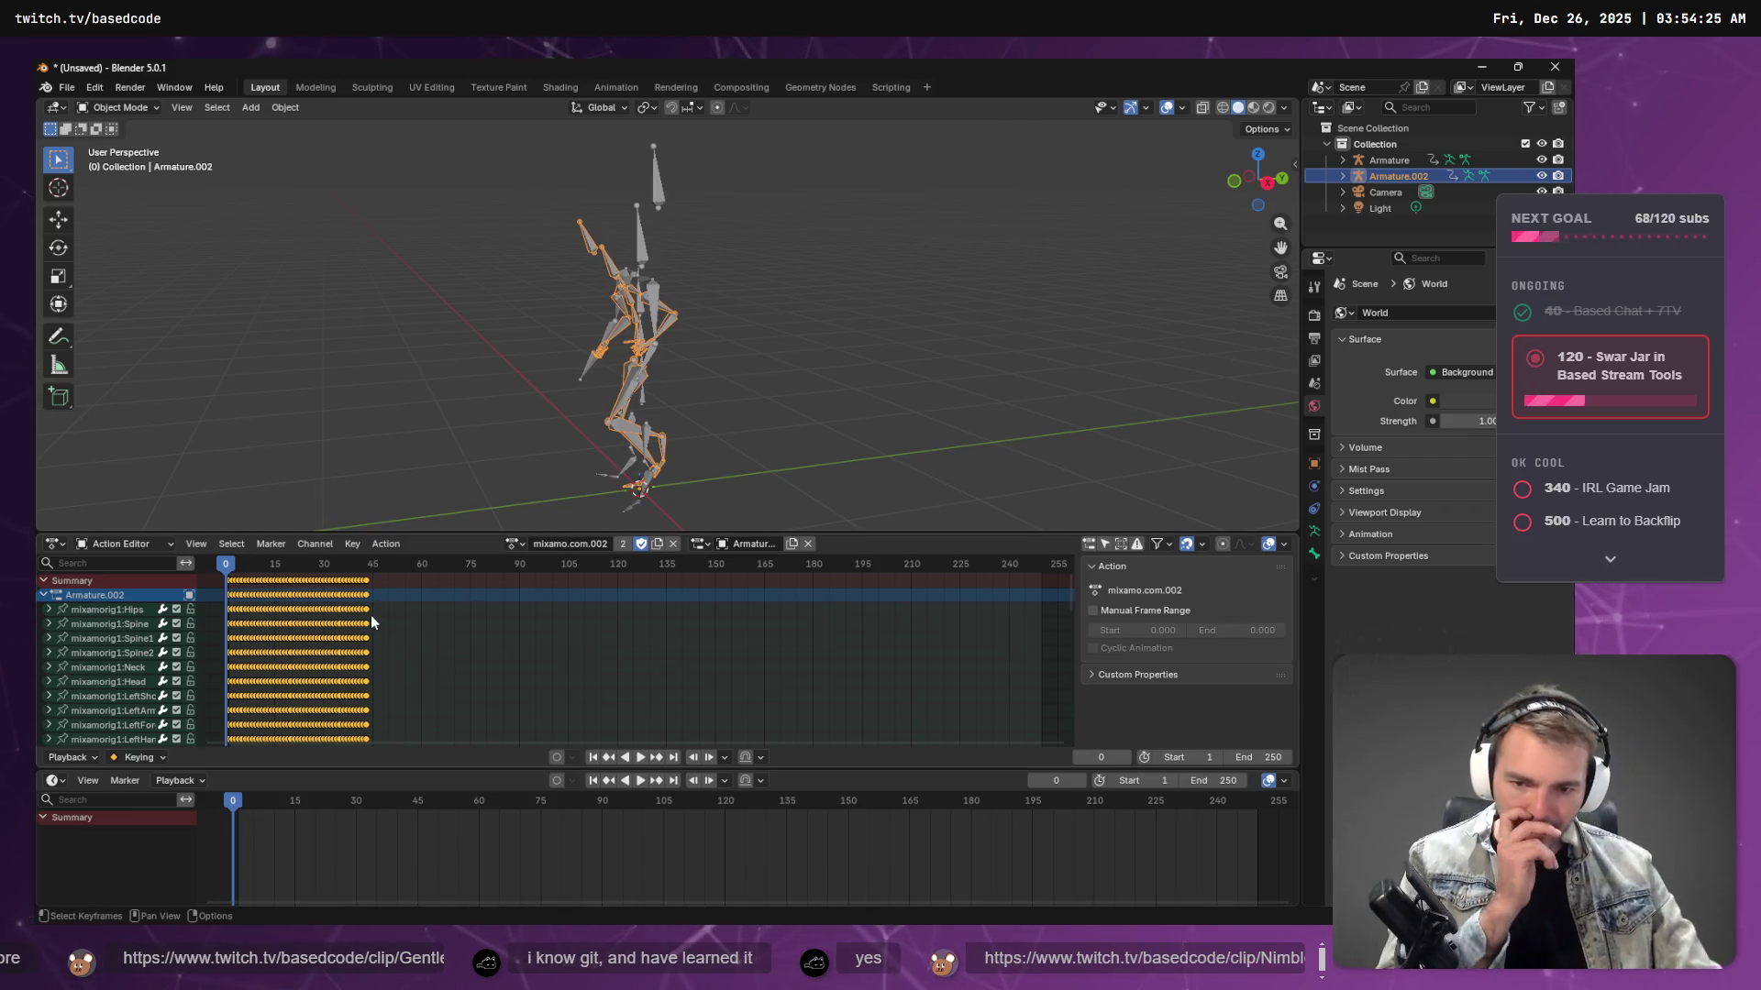
key("alt+Tab")
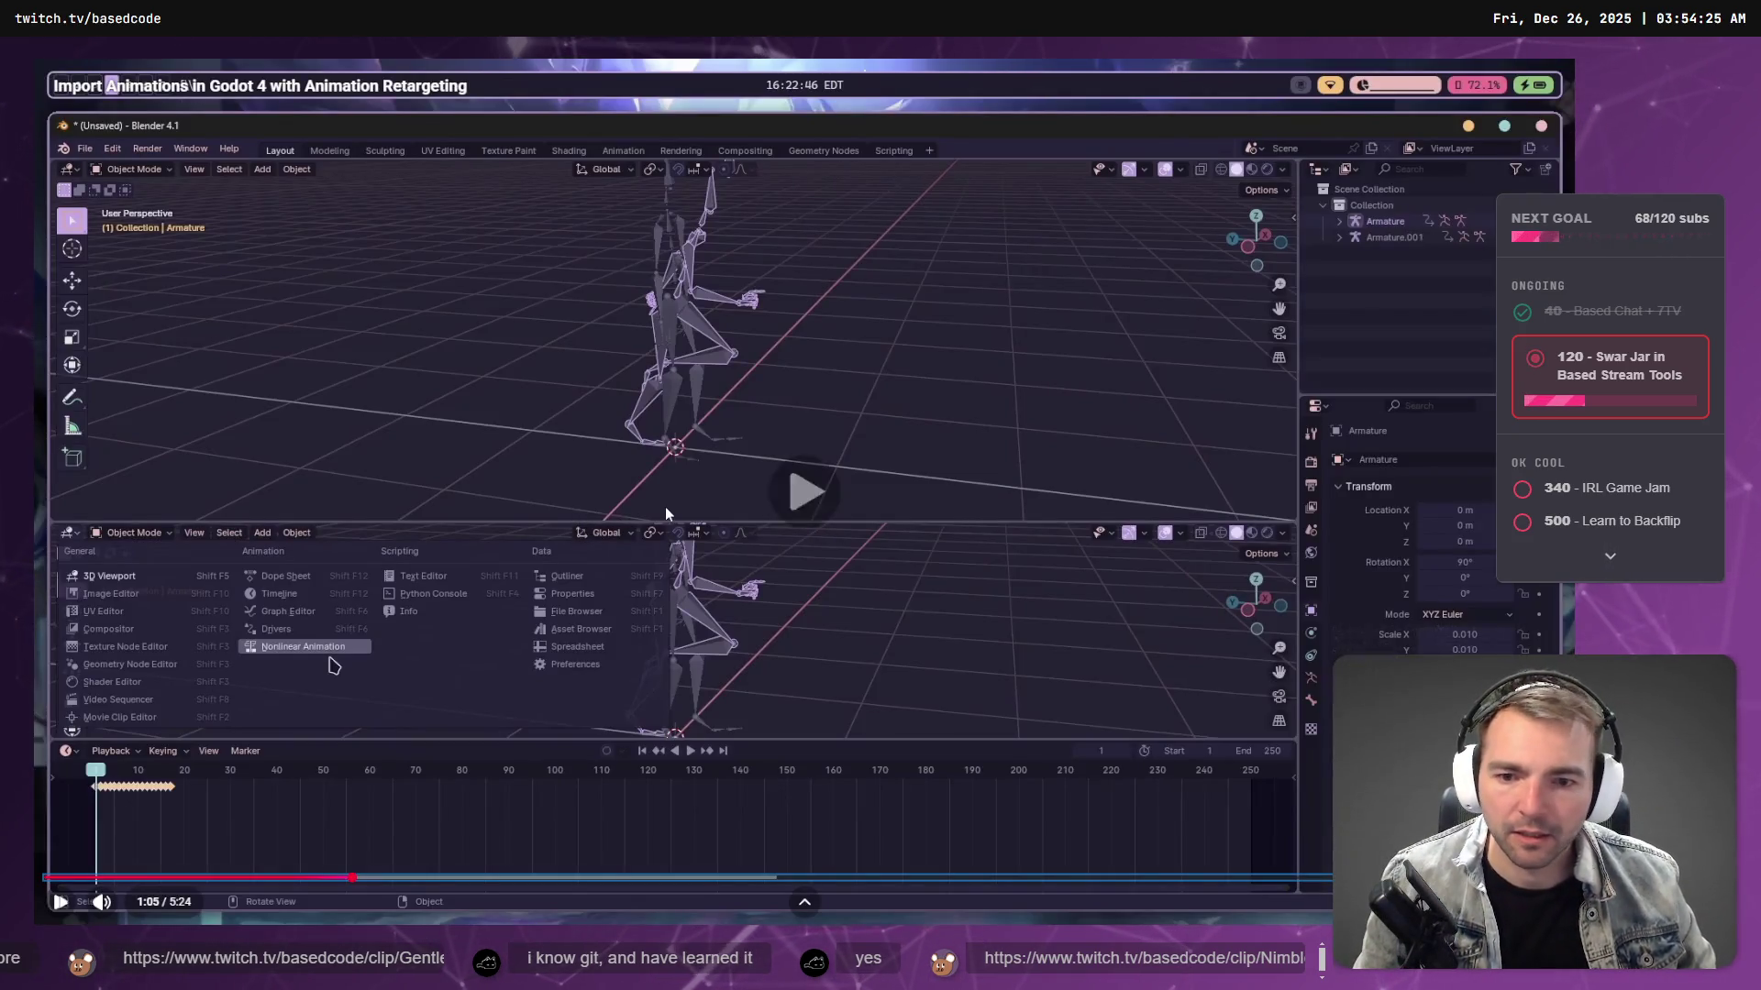
- Play the tutorial through its NLA track layout to 1:13, then return to Blender
left_click(664, 506)
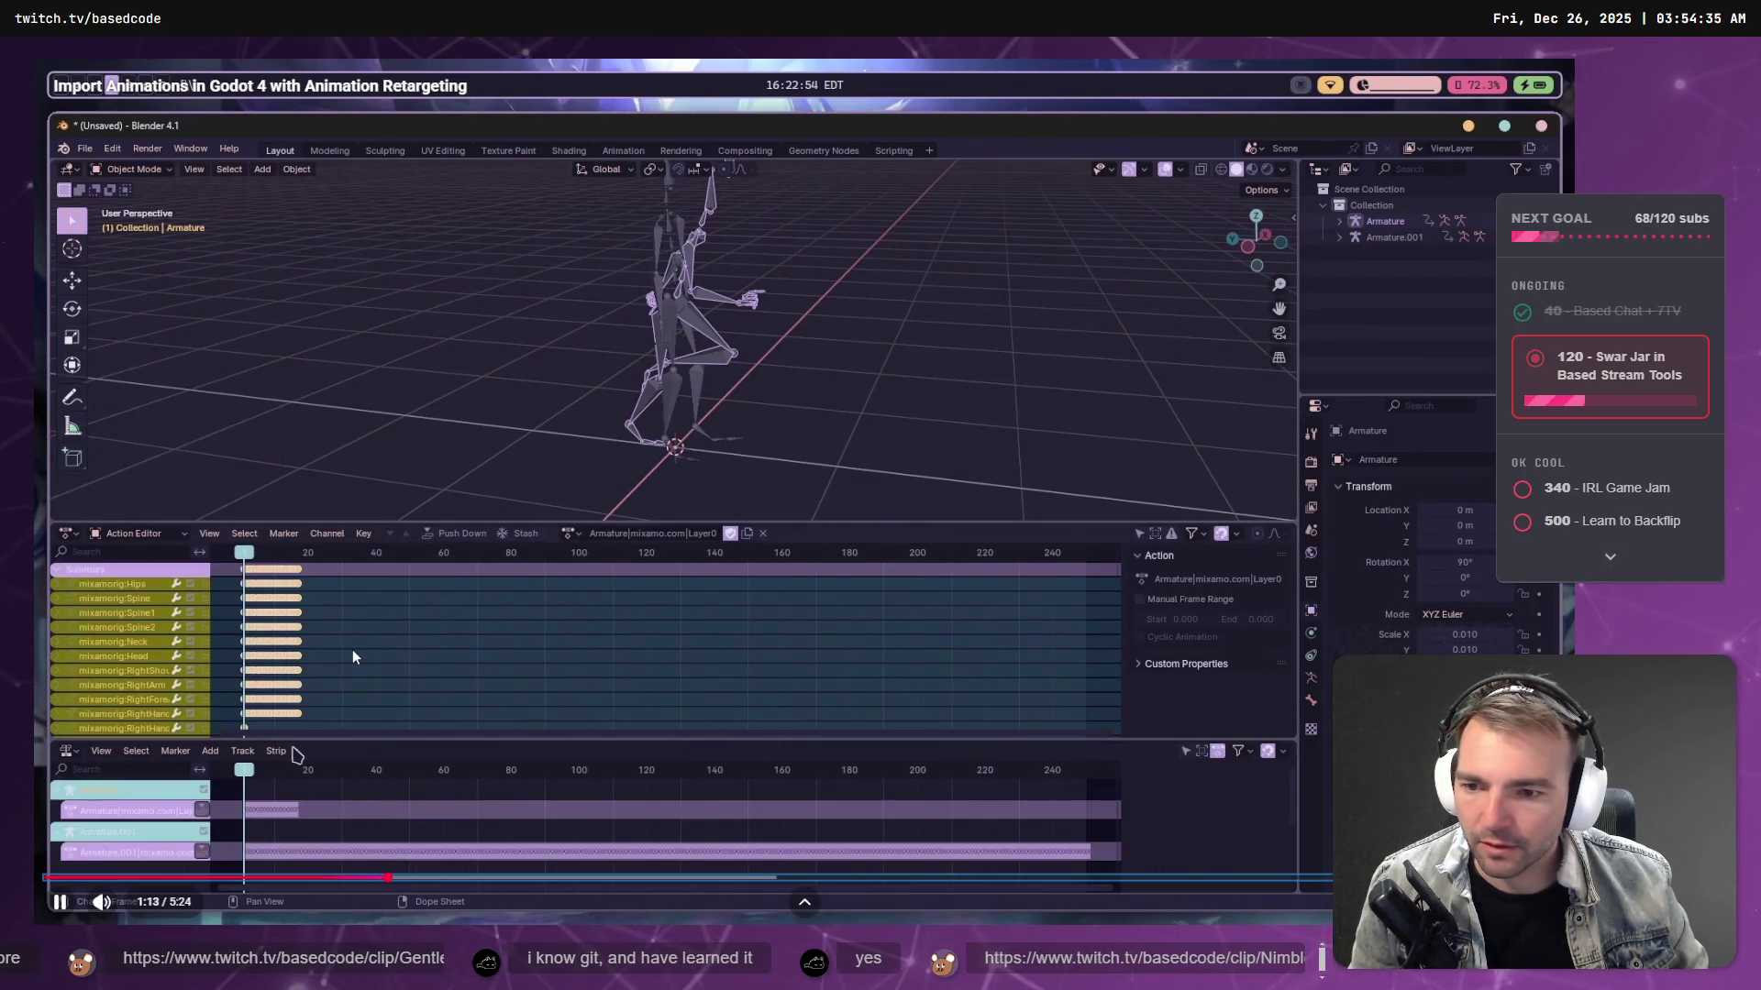
key("alt+Tab")
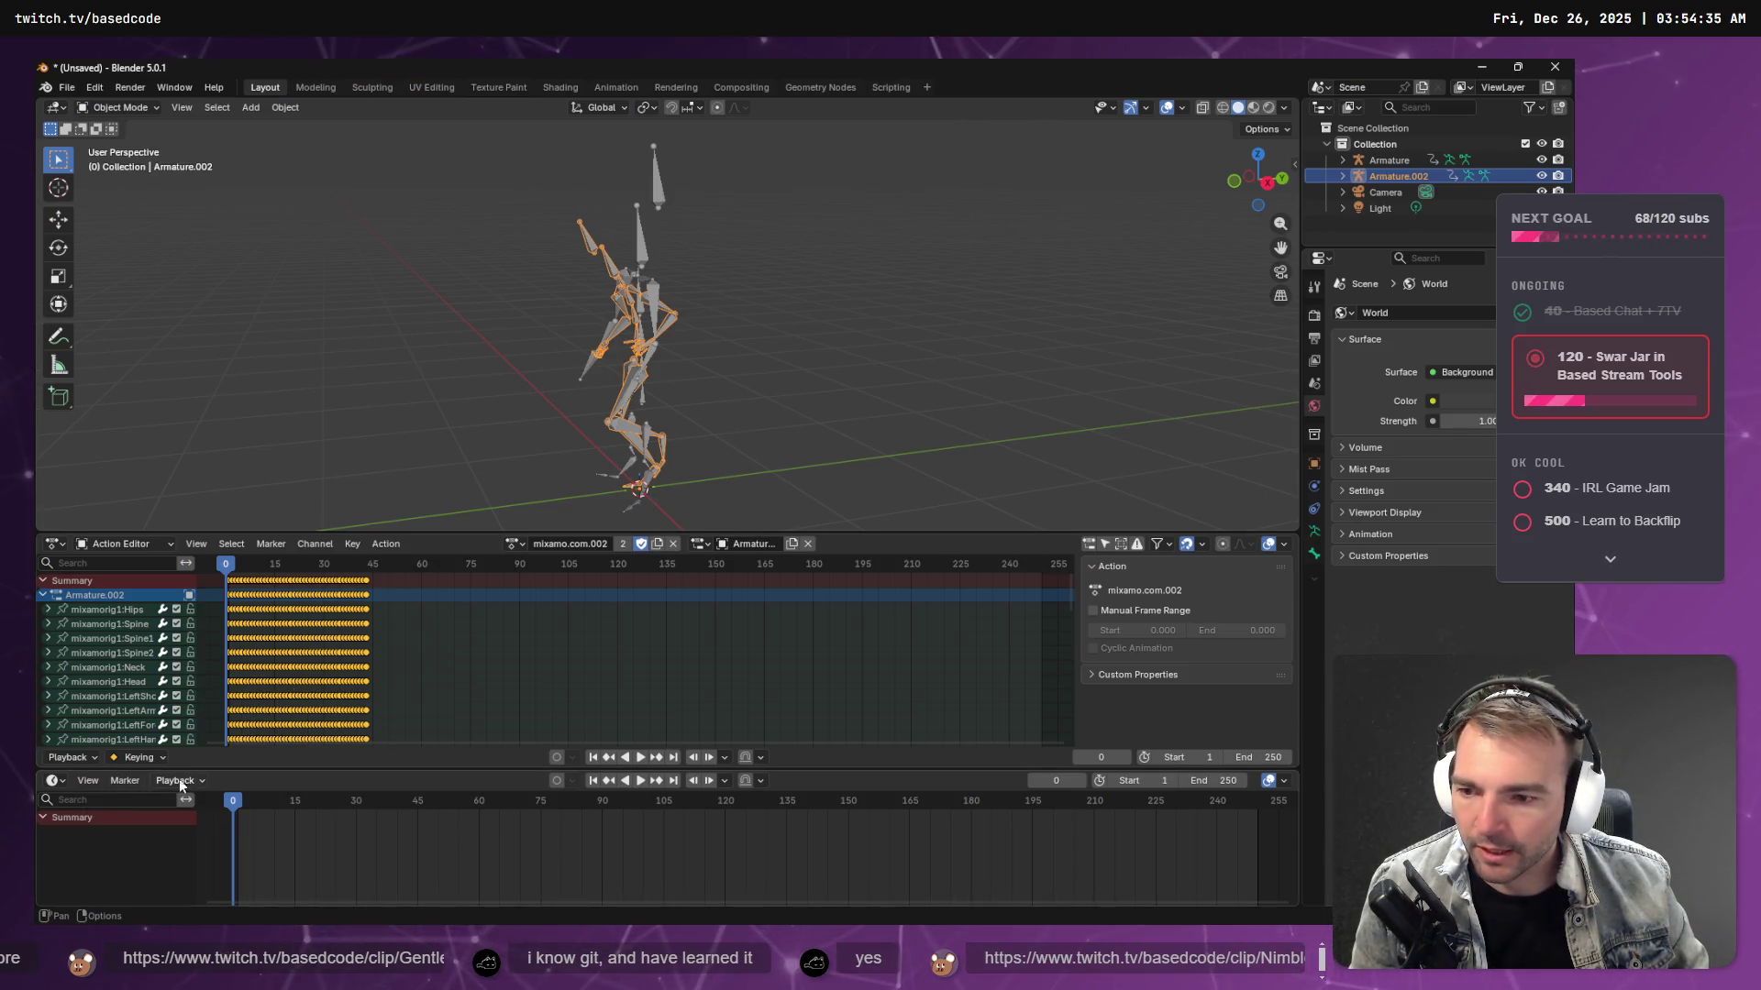
- Turn the bottom area into the Nonlinear Animation editor and pause the tutorial for comparison
left_click(65, 784)
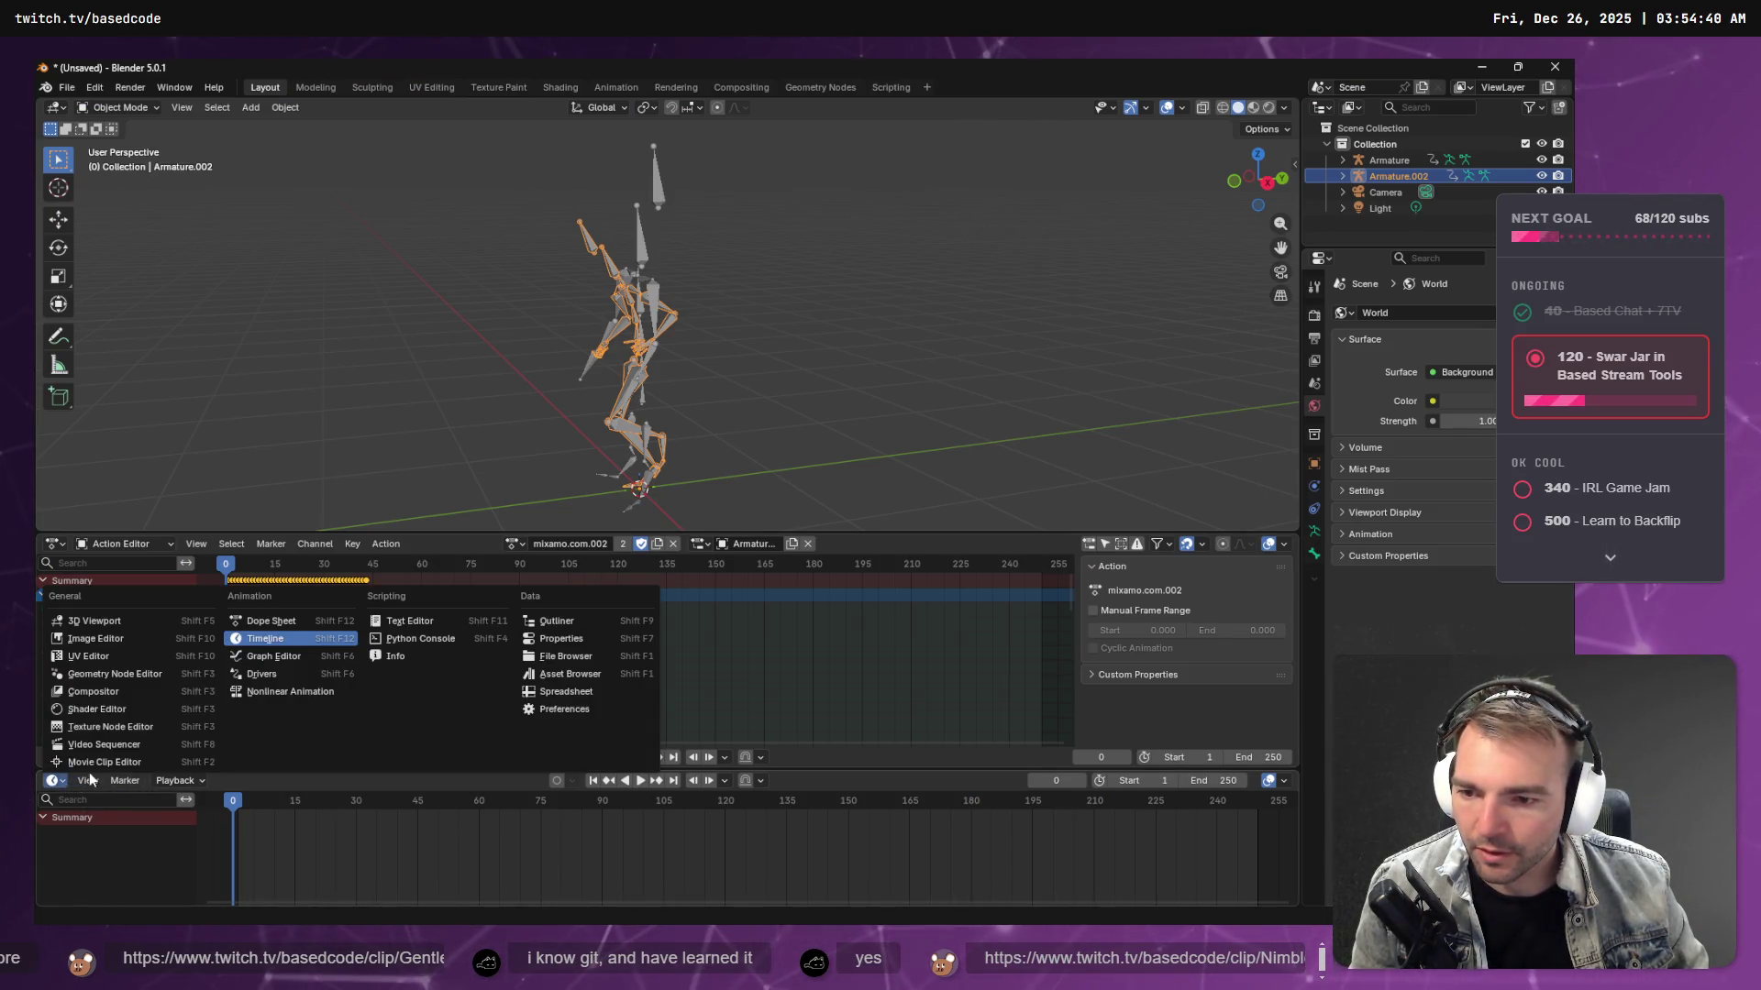
left_click(273, 693)
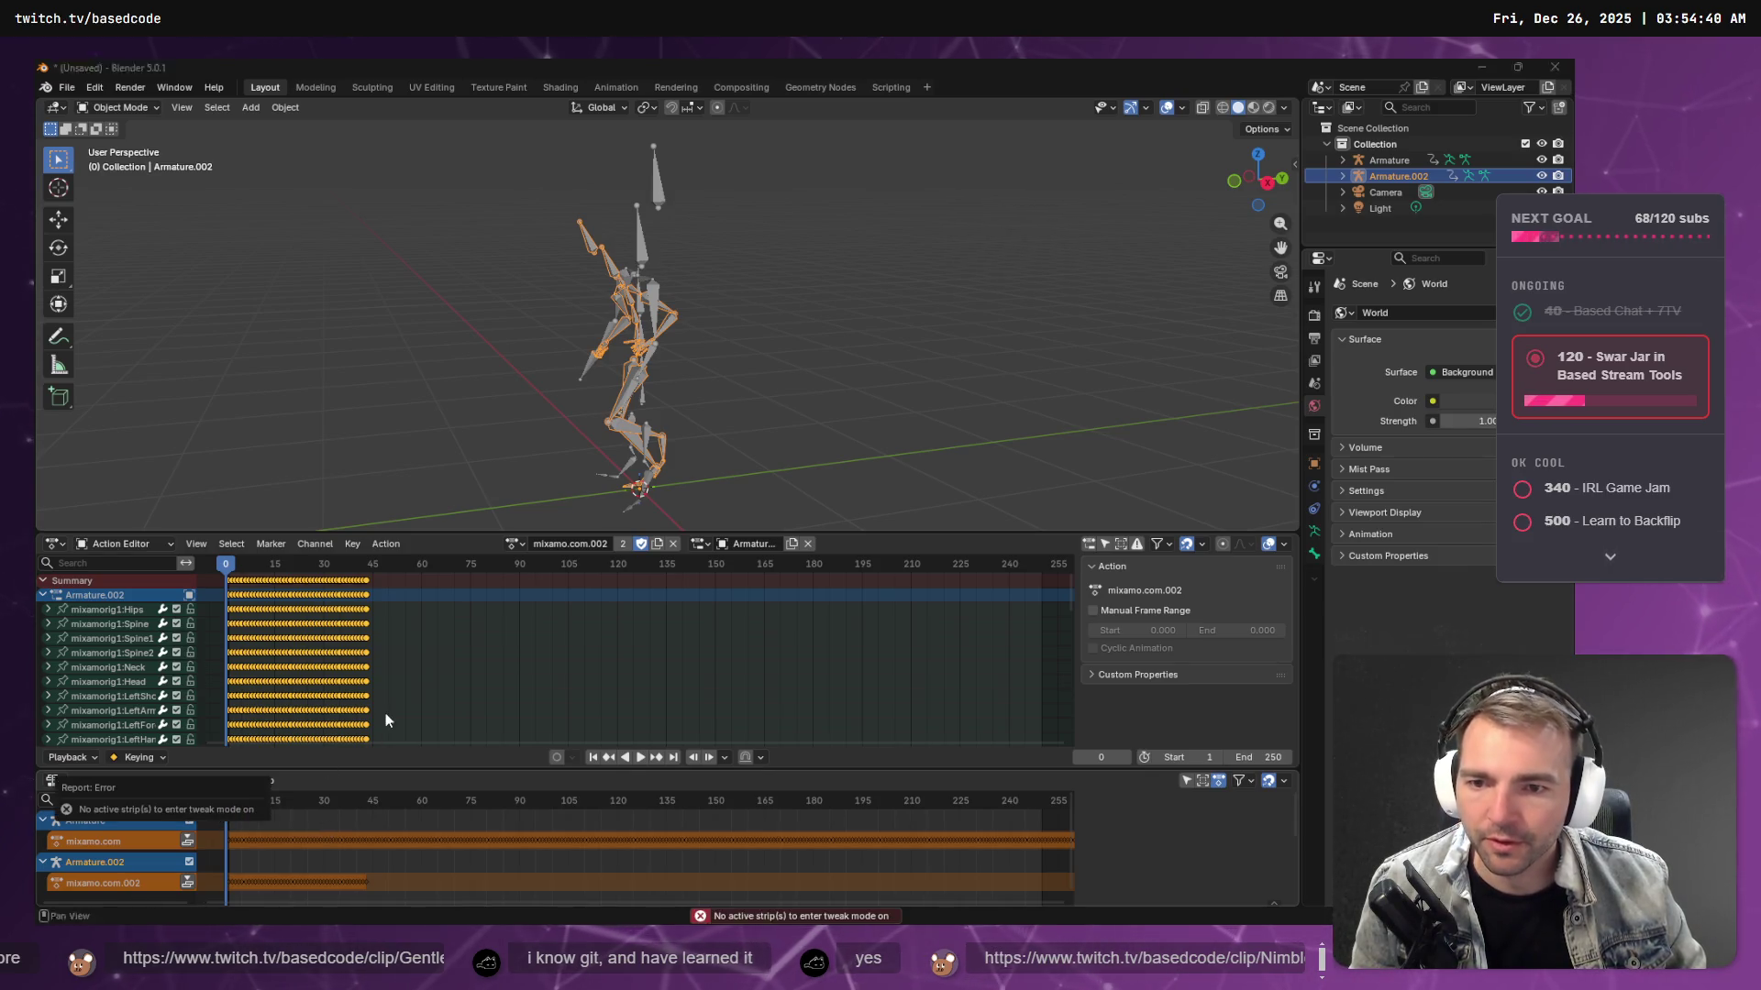
key("alt+Tab")
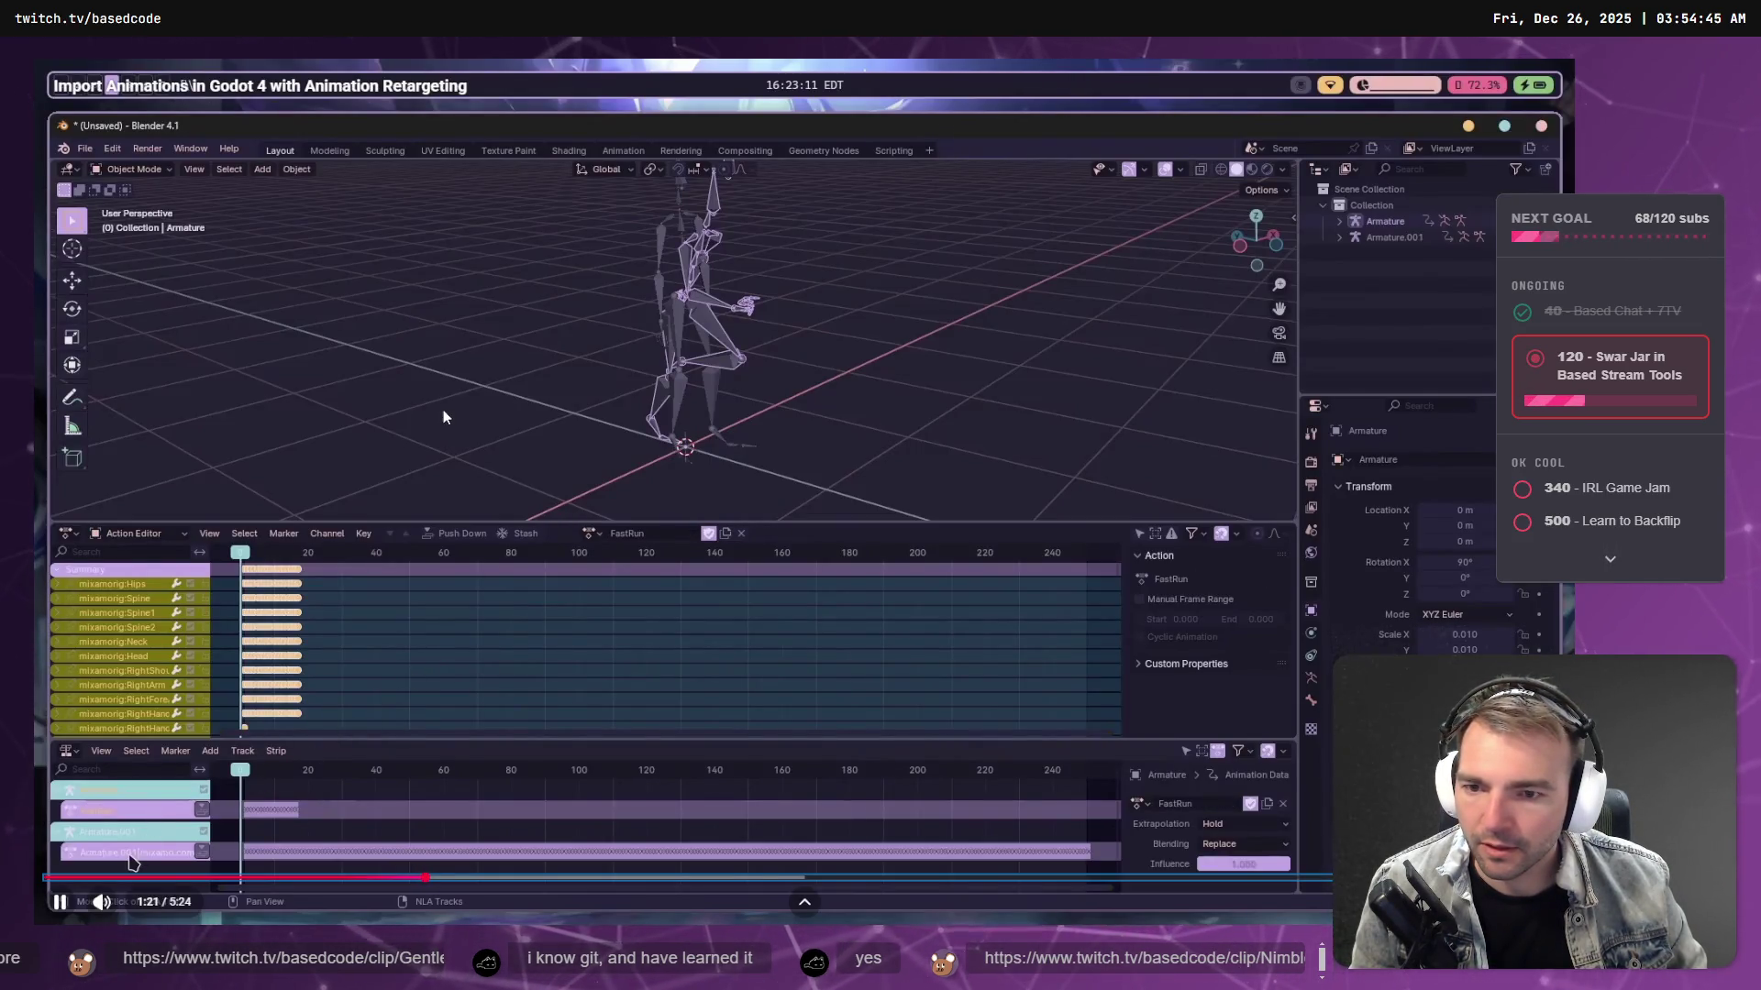
left_click(443, 410)
key("alt+Tab")
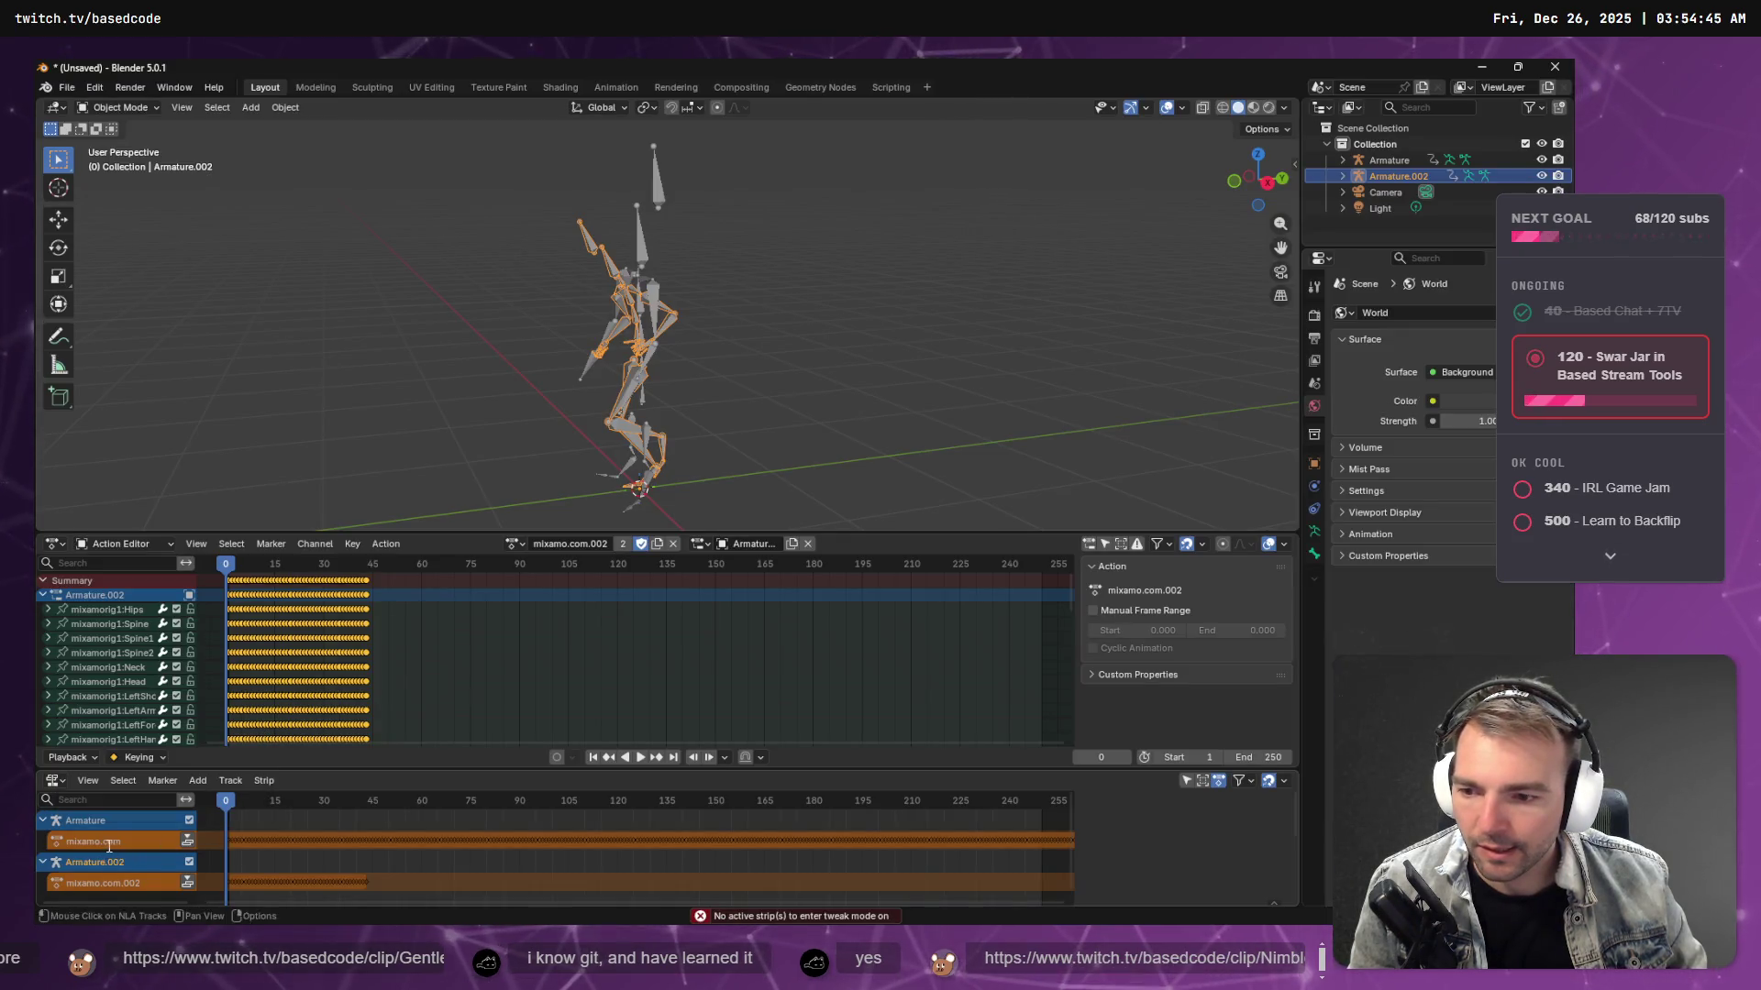
- Rename Armature's mixamo.com action to Idle, fixing the 'IDle' typo
double_click(108, 842)
left_click(244, 866)
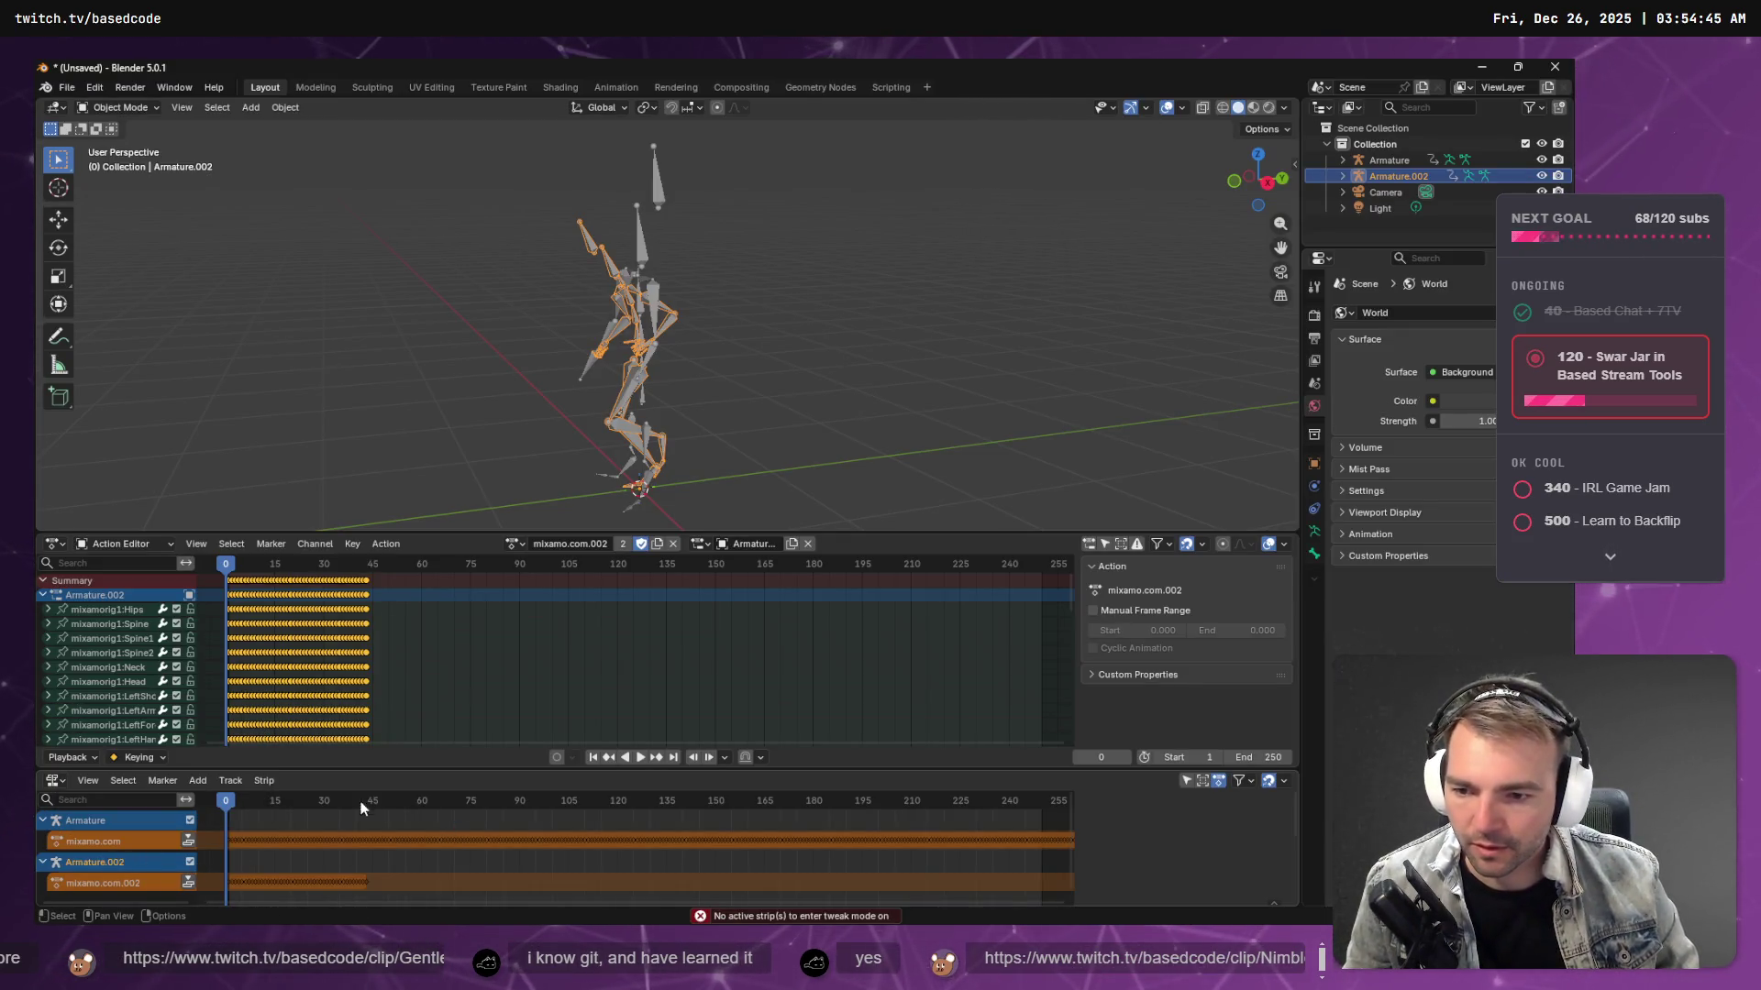
mouse_move(213, 796)
left_mouse_down()
mouse_move(519, 821)
mouse_move(96, 851)
left_mouse_up()
key("n")
double_click(97, 842)
type("IDle")
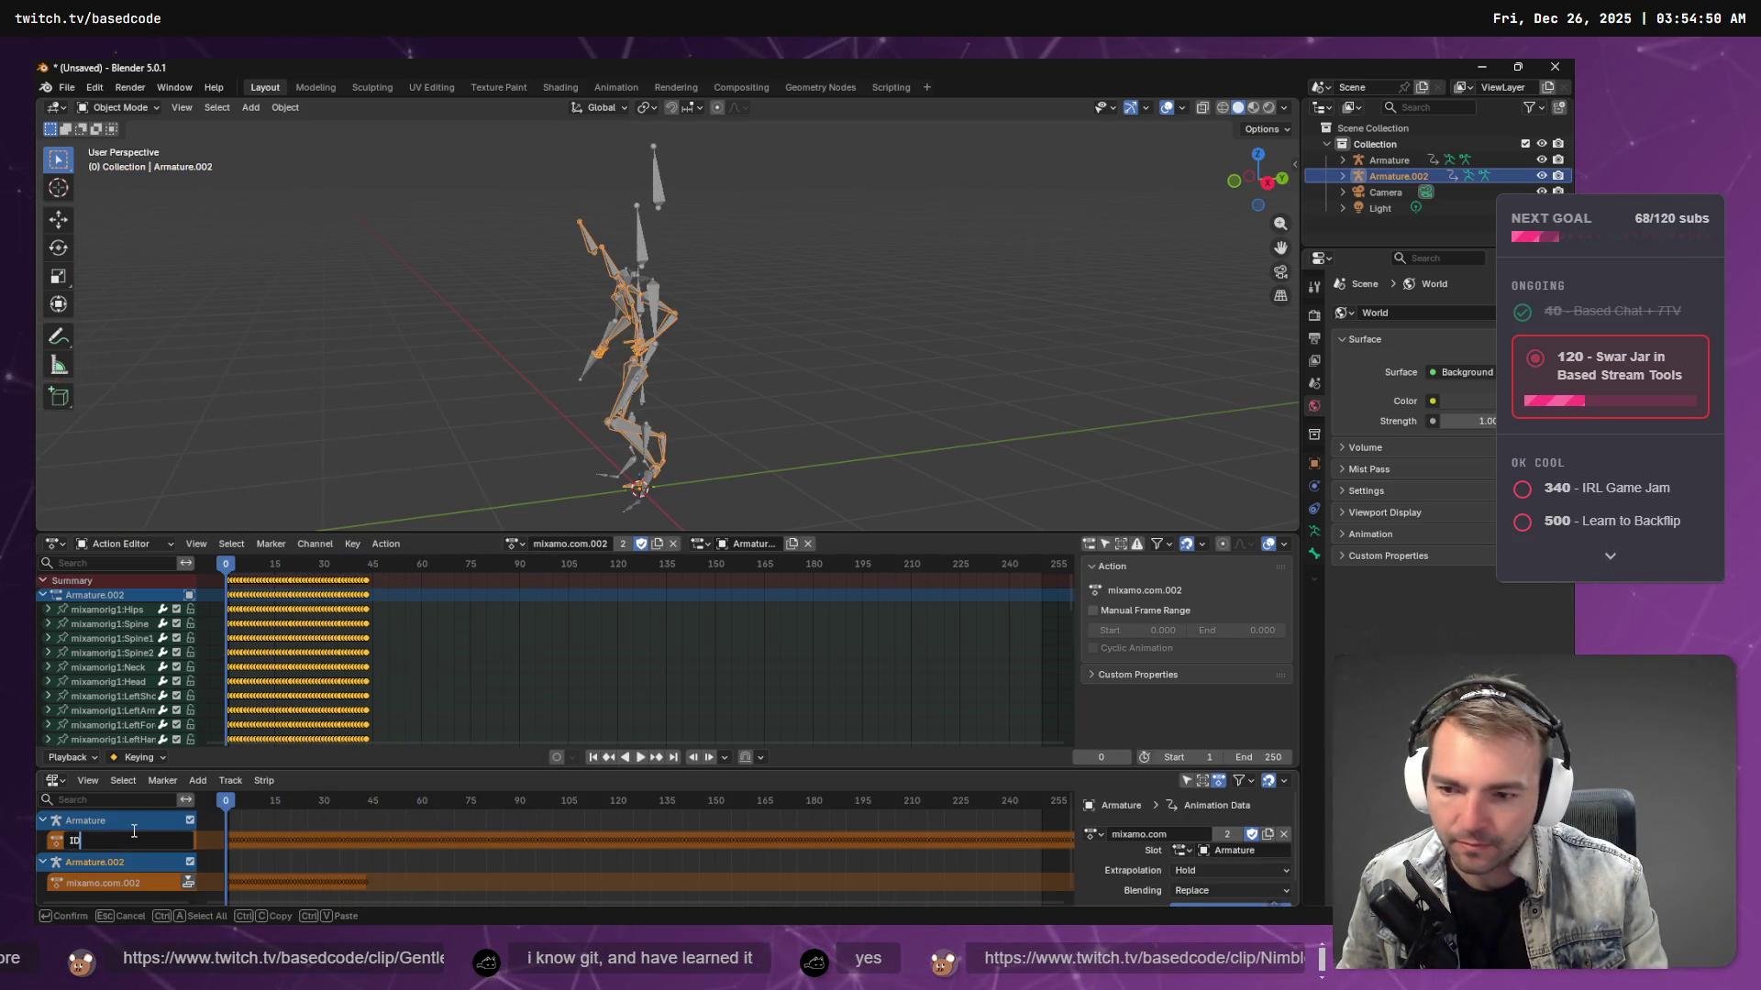
key("Return")
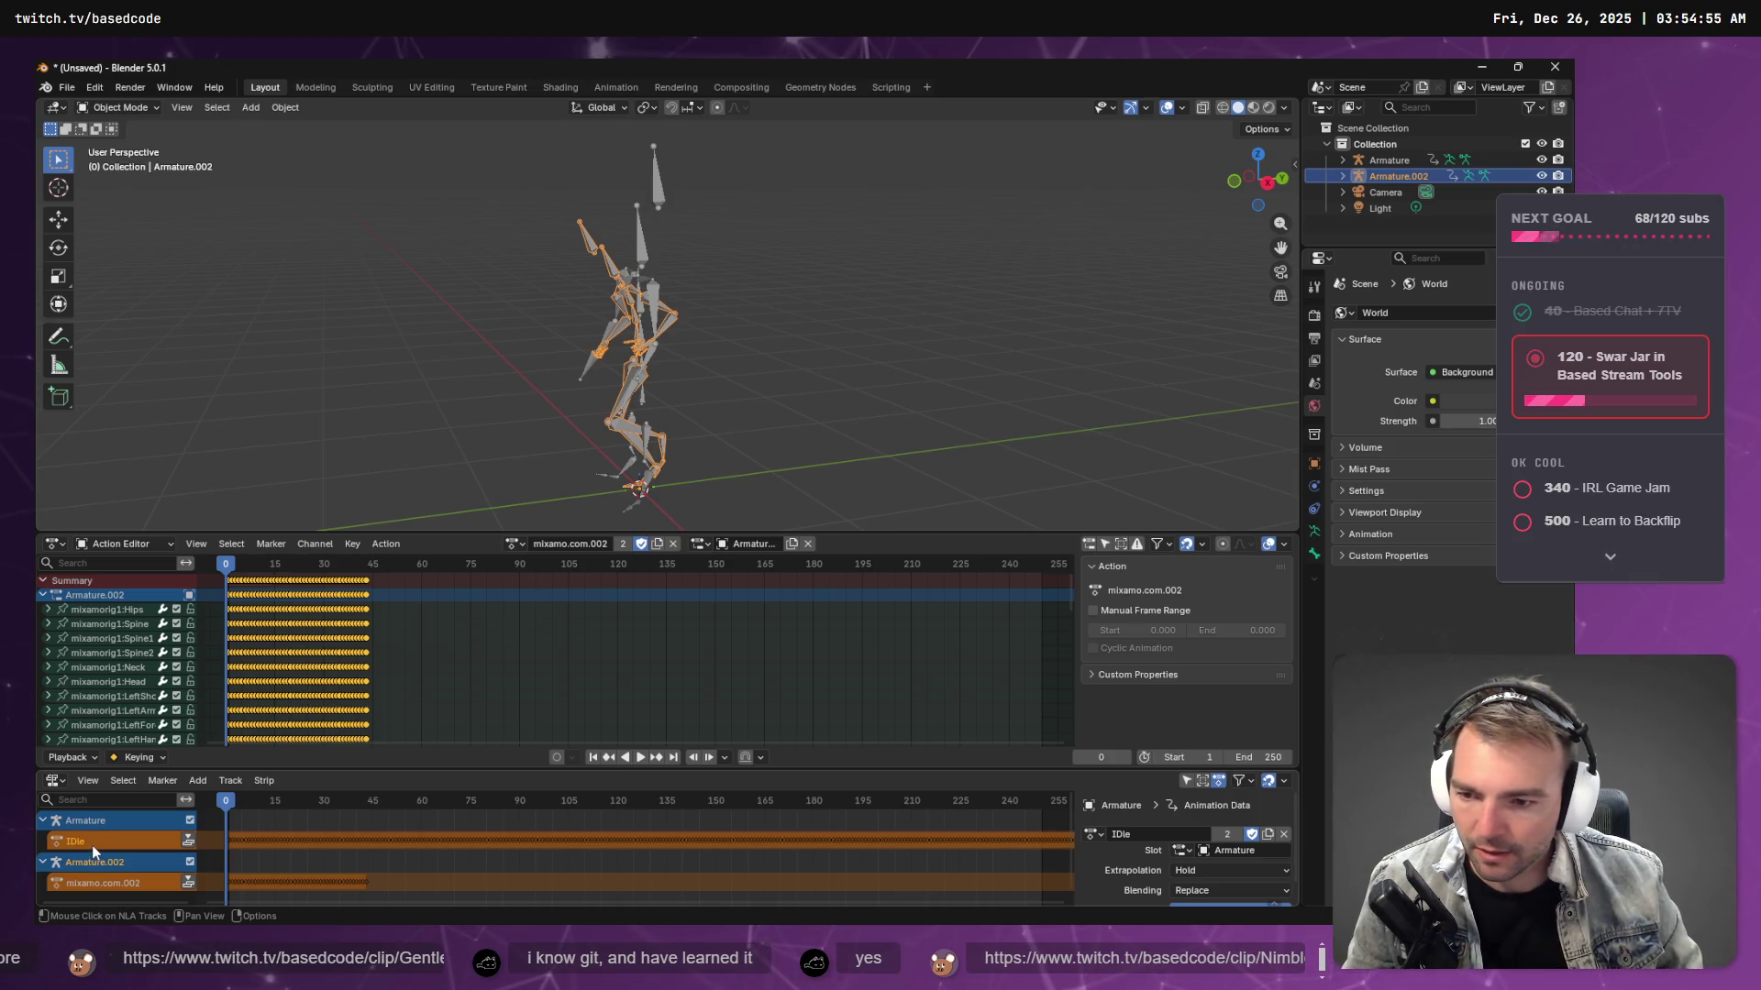
double_click(92, 845)
type("e")
key("Return")
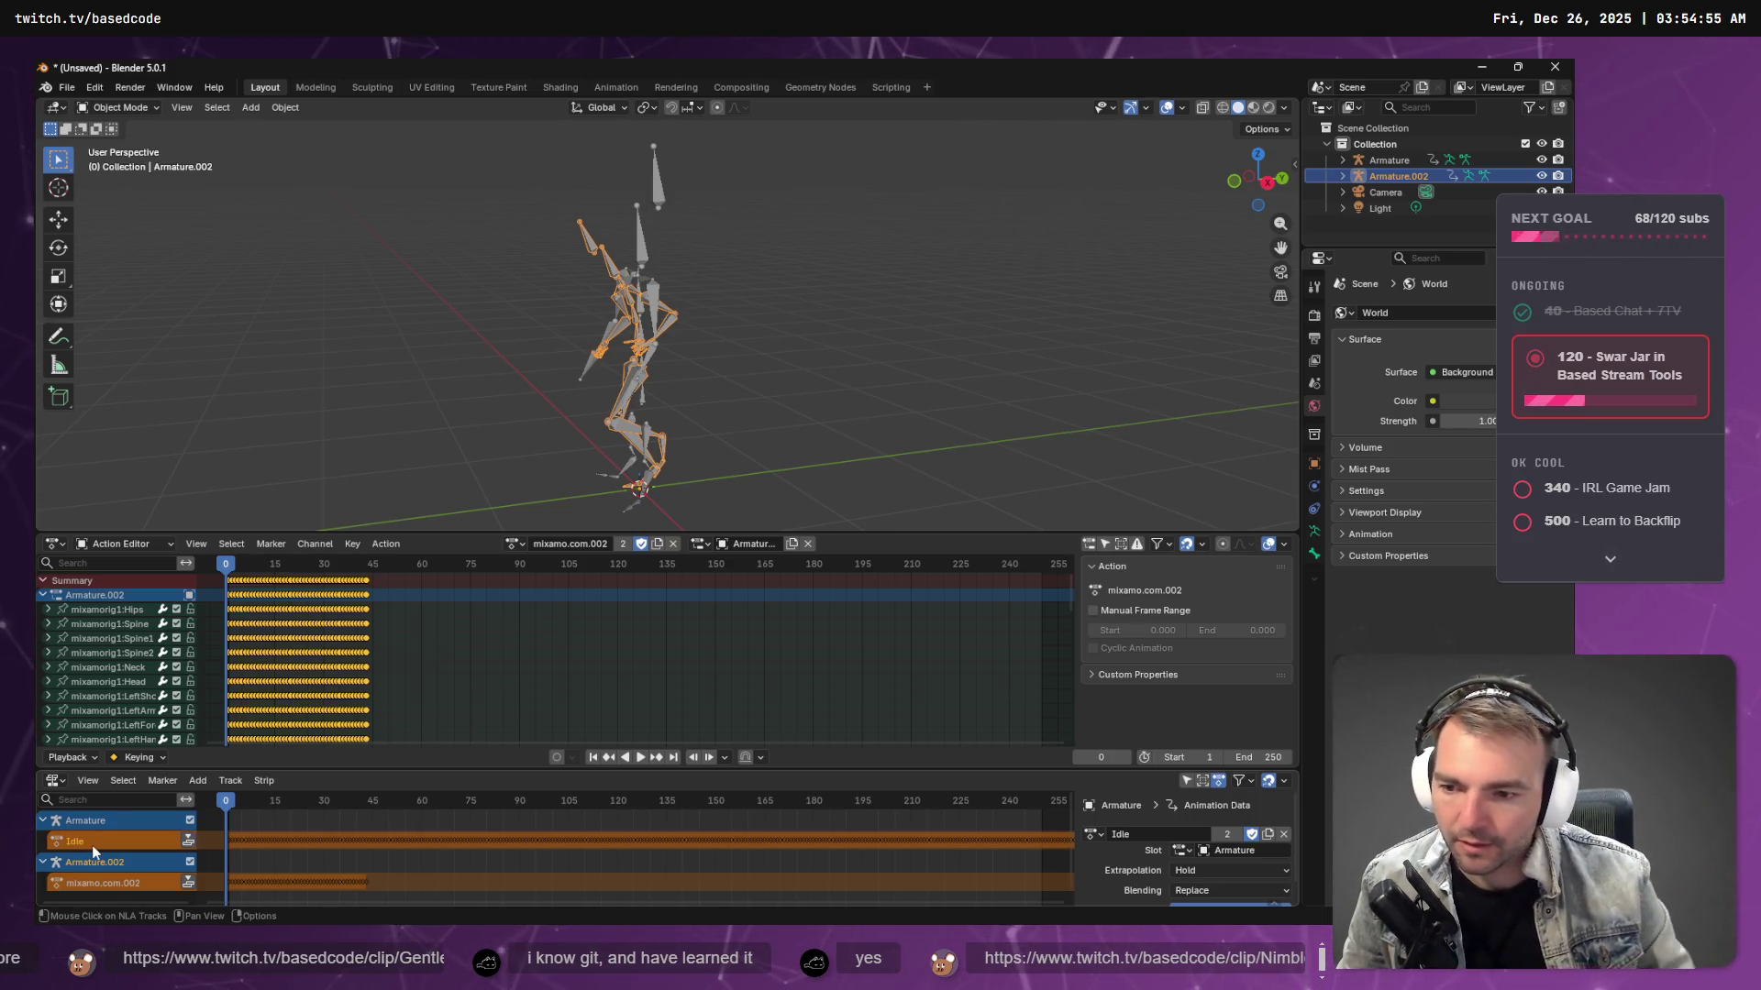
- Rename the mixamo.com.002 action to Run, scrub it, and resume the tutorial
double_click(101, 882)
type("Ru")
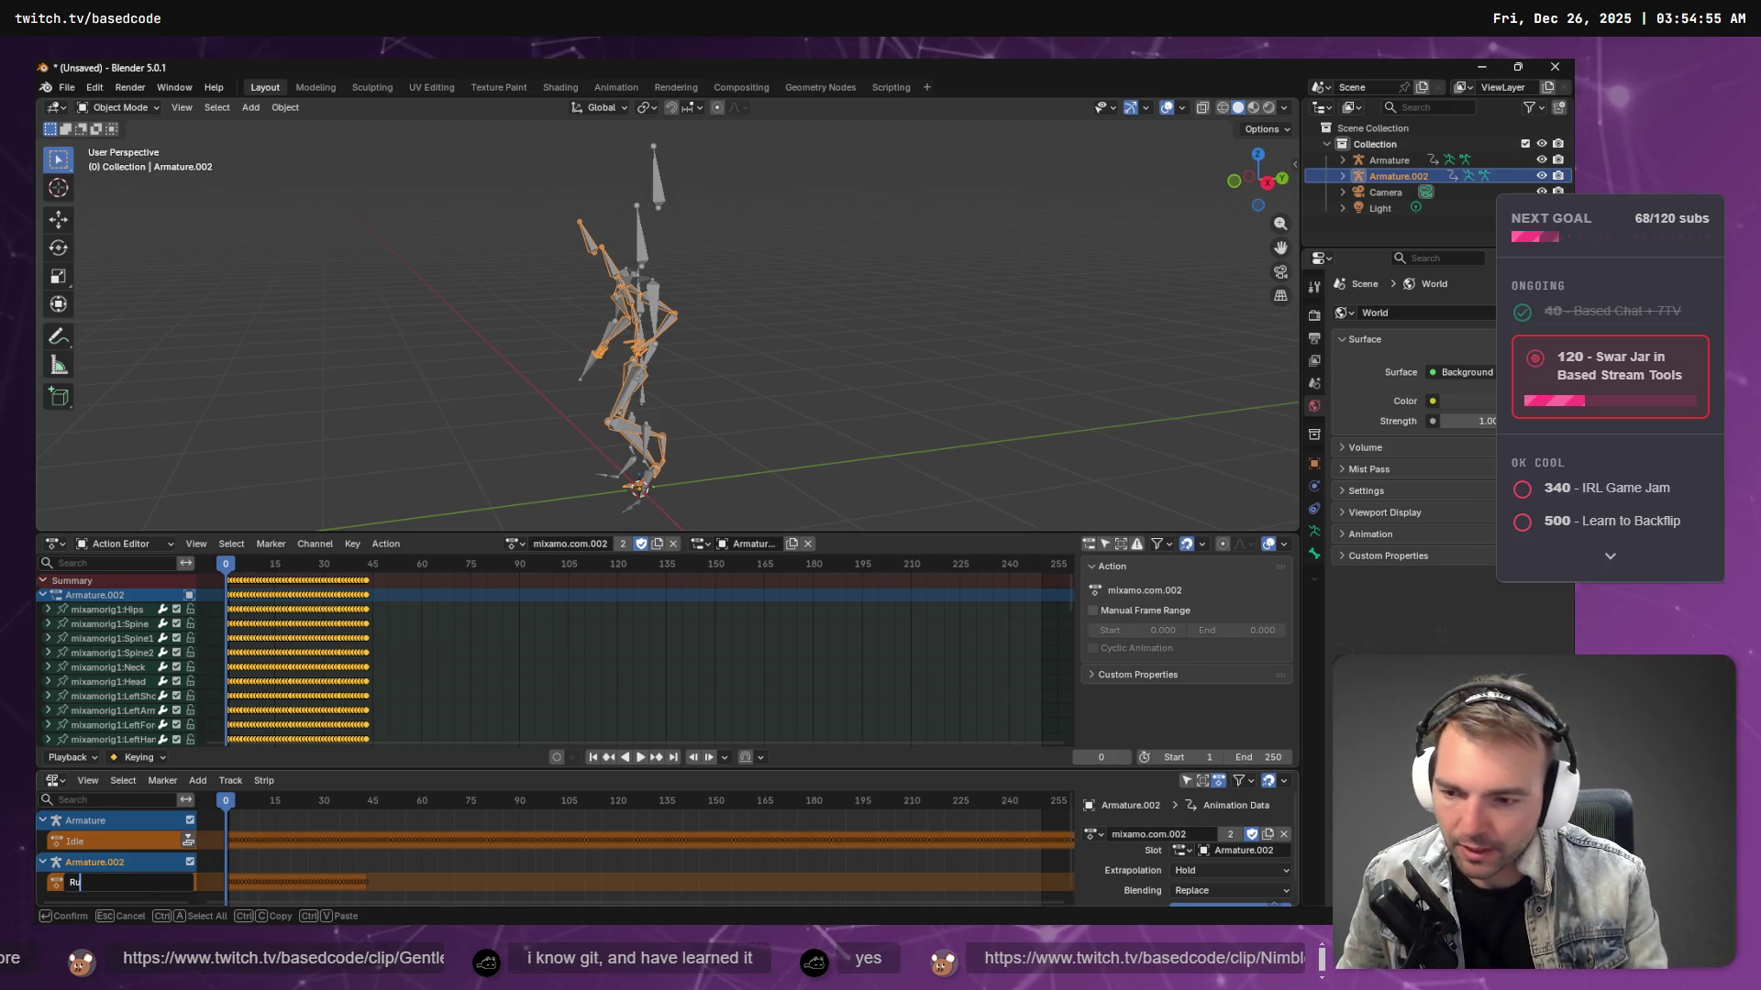
type("n")
key("Return")
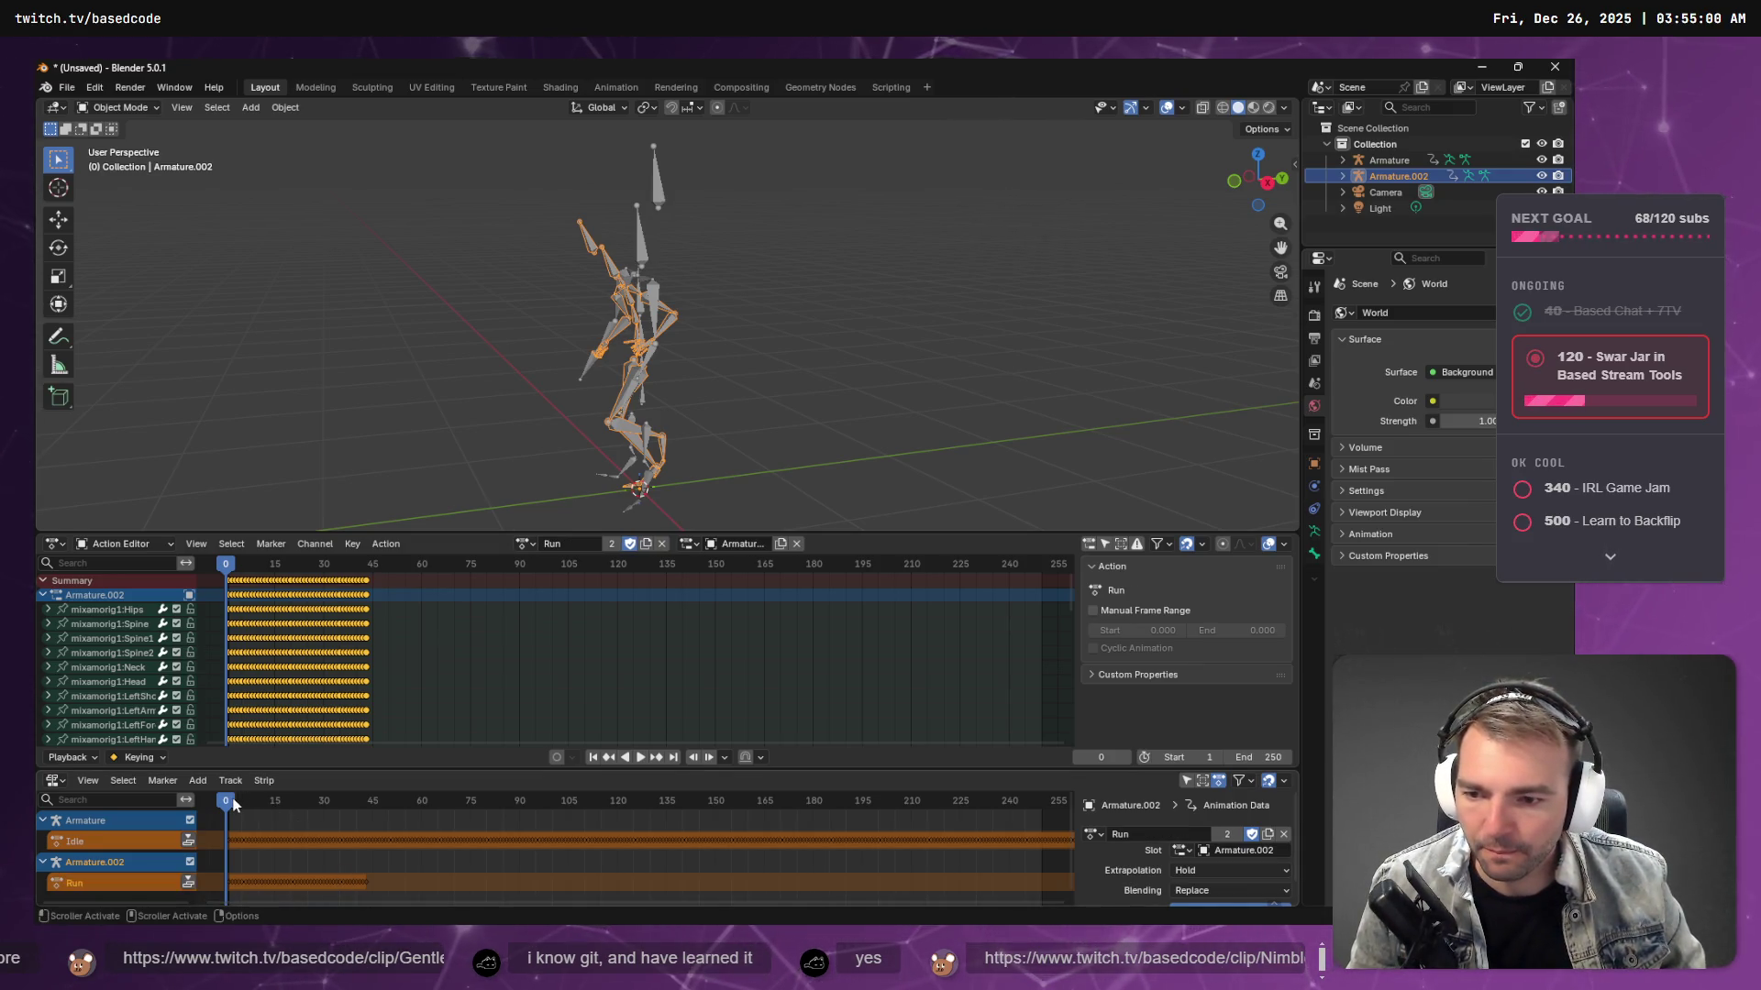
mouse_move(235, 804)
left_mouse_down()
mouse_move(585, 818)
mouse_move(205, 807)
left_mouse_up()
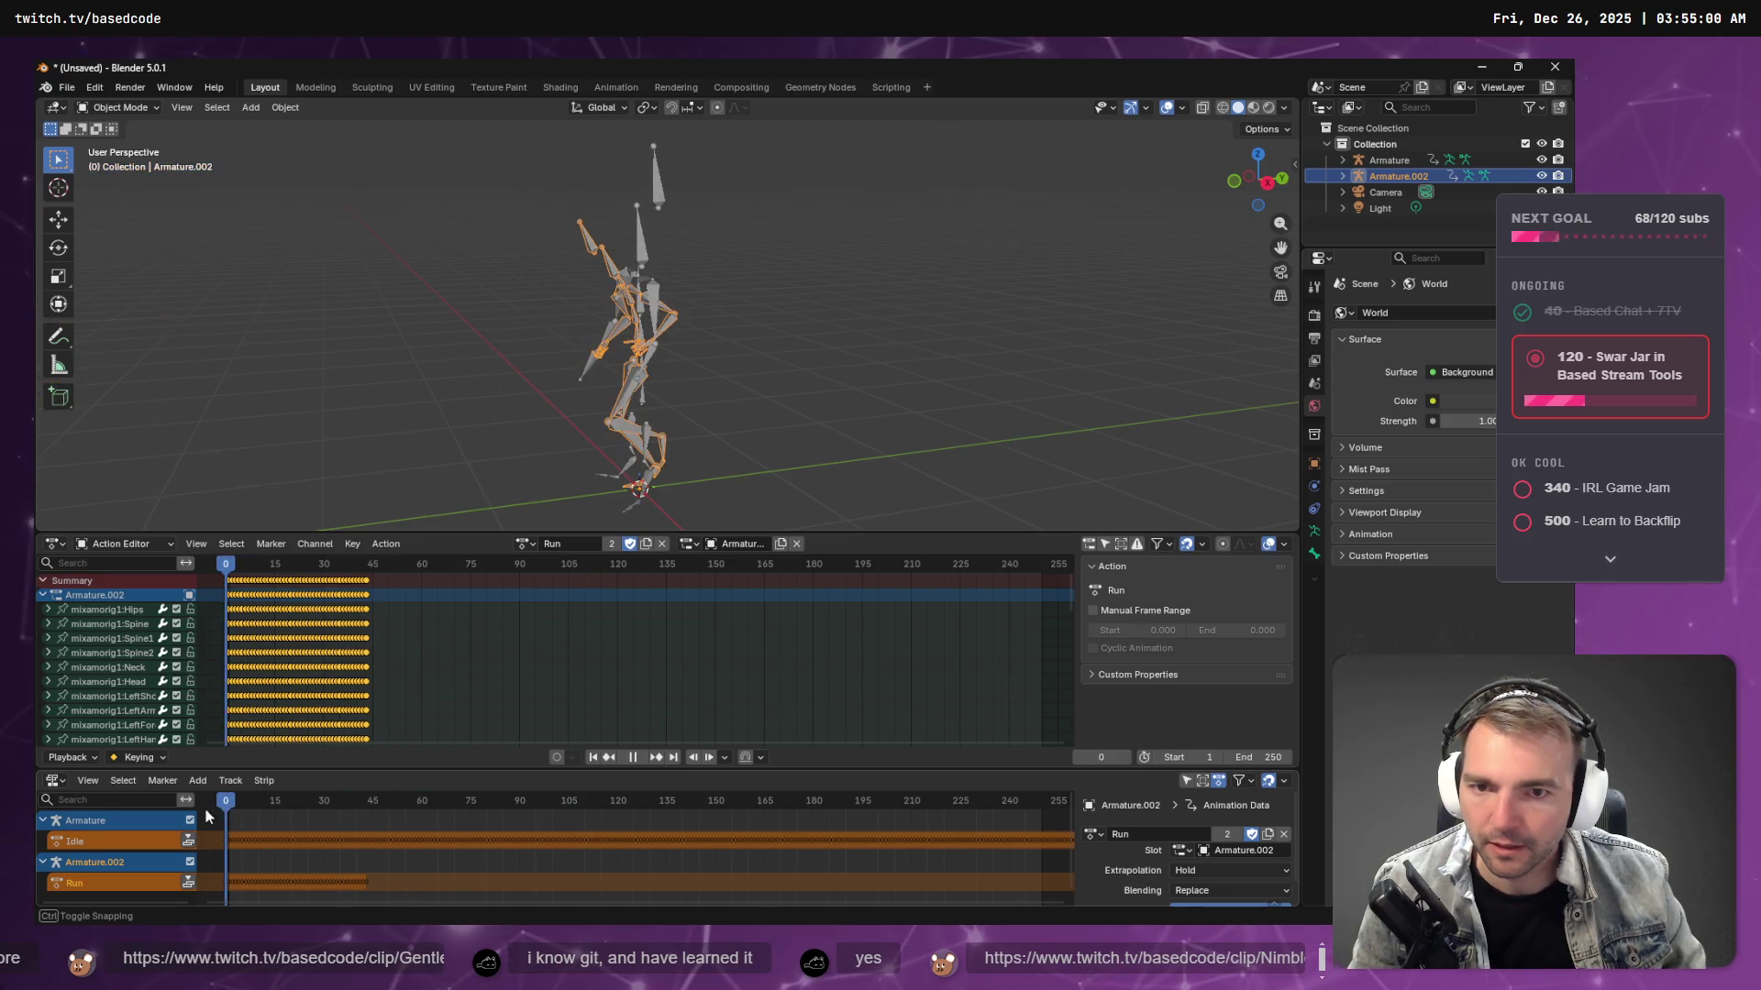
left_click(660, 384)
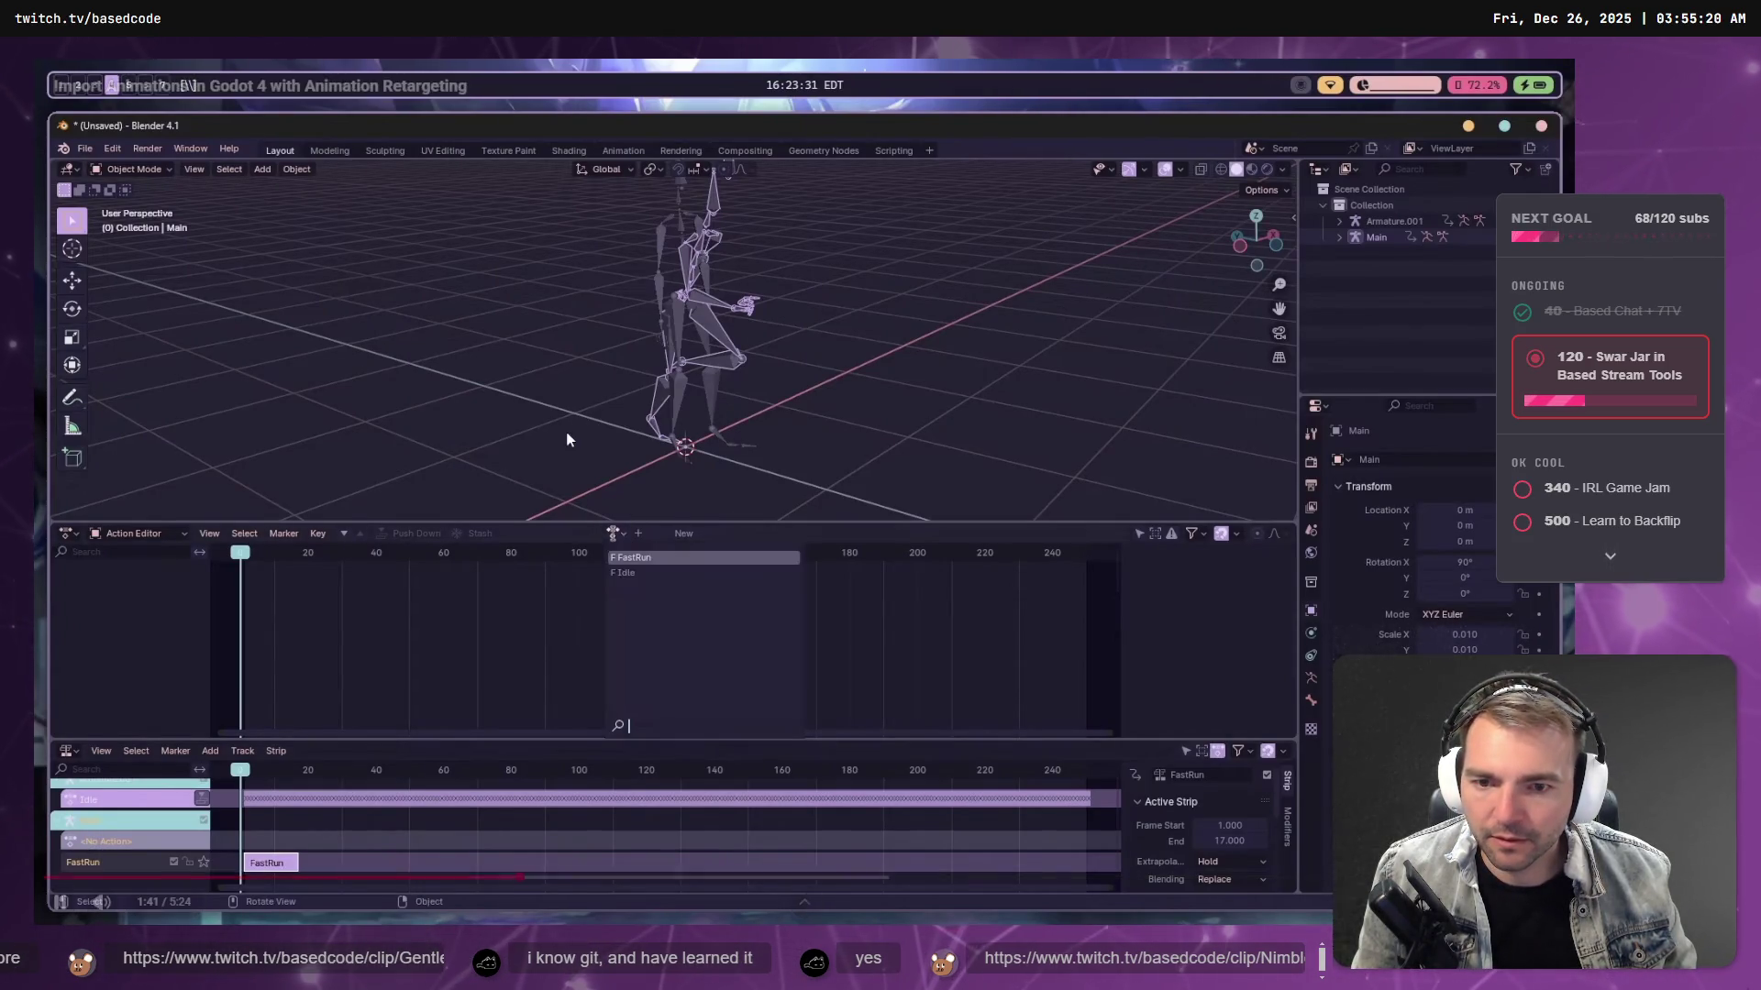
- Push Armature.002's Run action down into an NLA strip
left_click(571, 427)
key("alt+Tab")
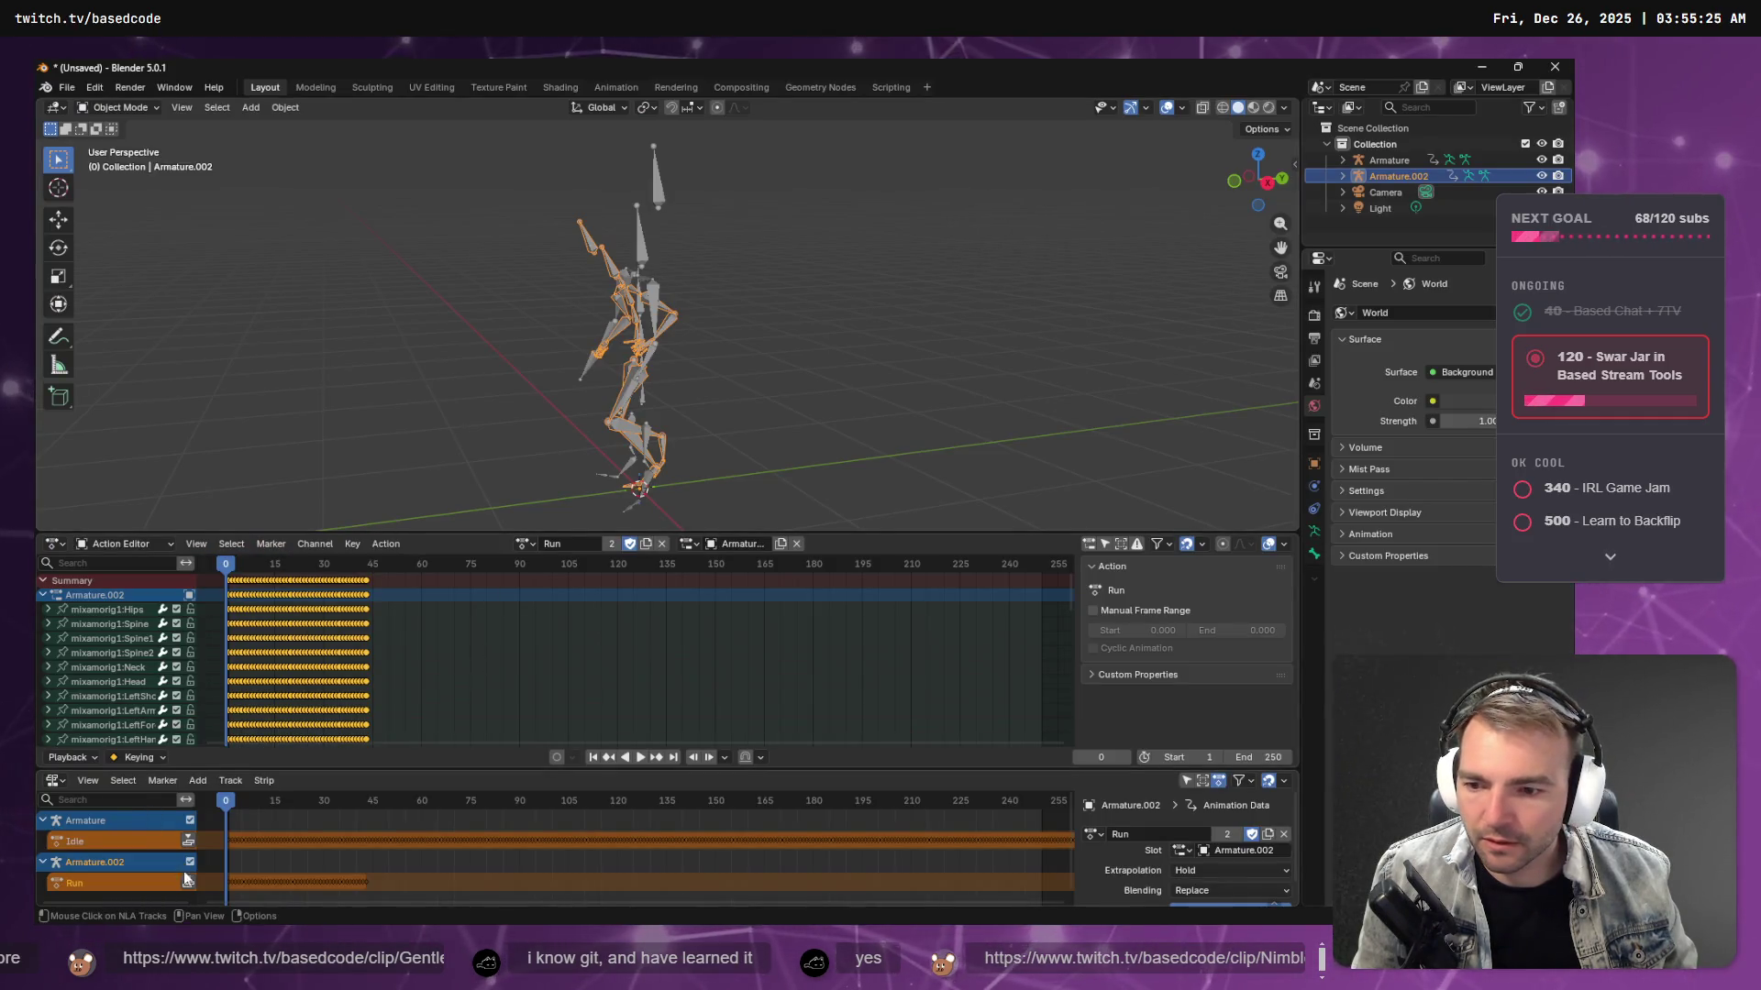
left_click_drag(194, 878, 322, 820)
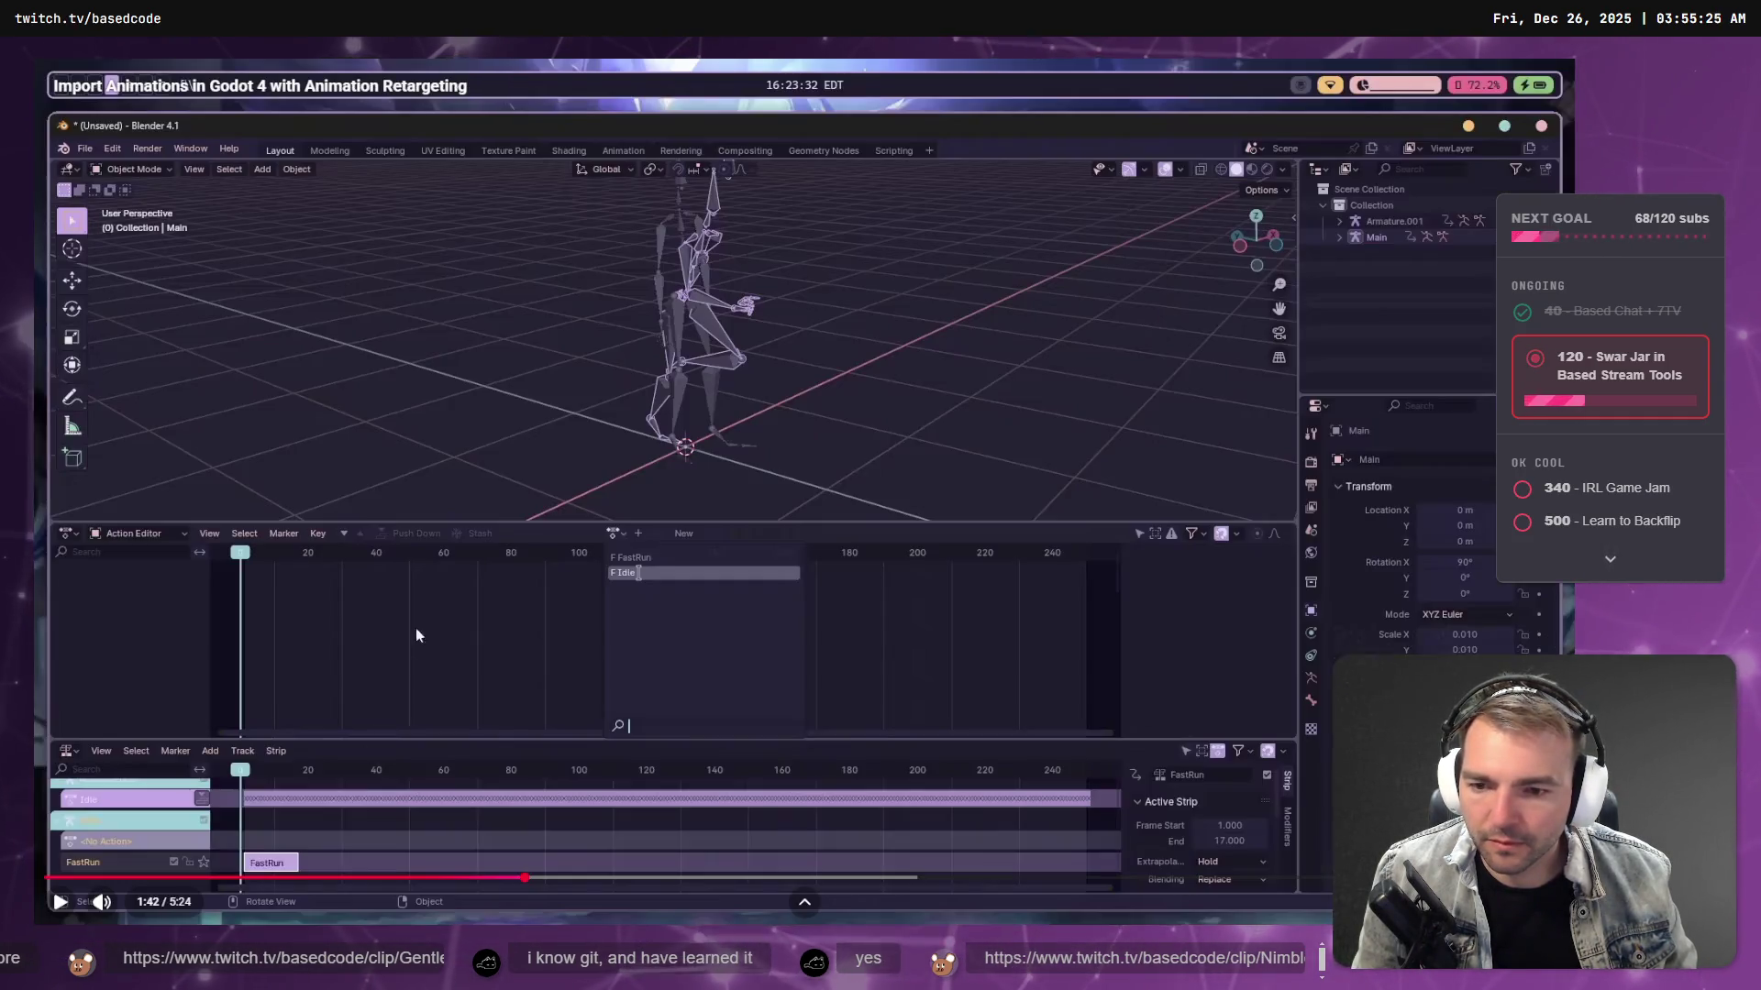
- Watch more of the tutorial, then make Armature active to show its Idle action
key("alt+Tab")
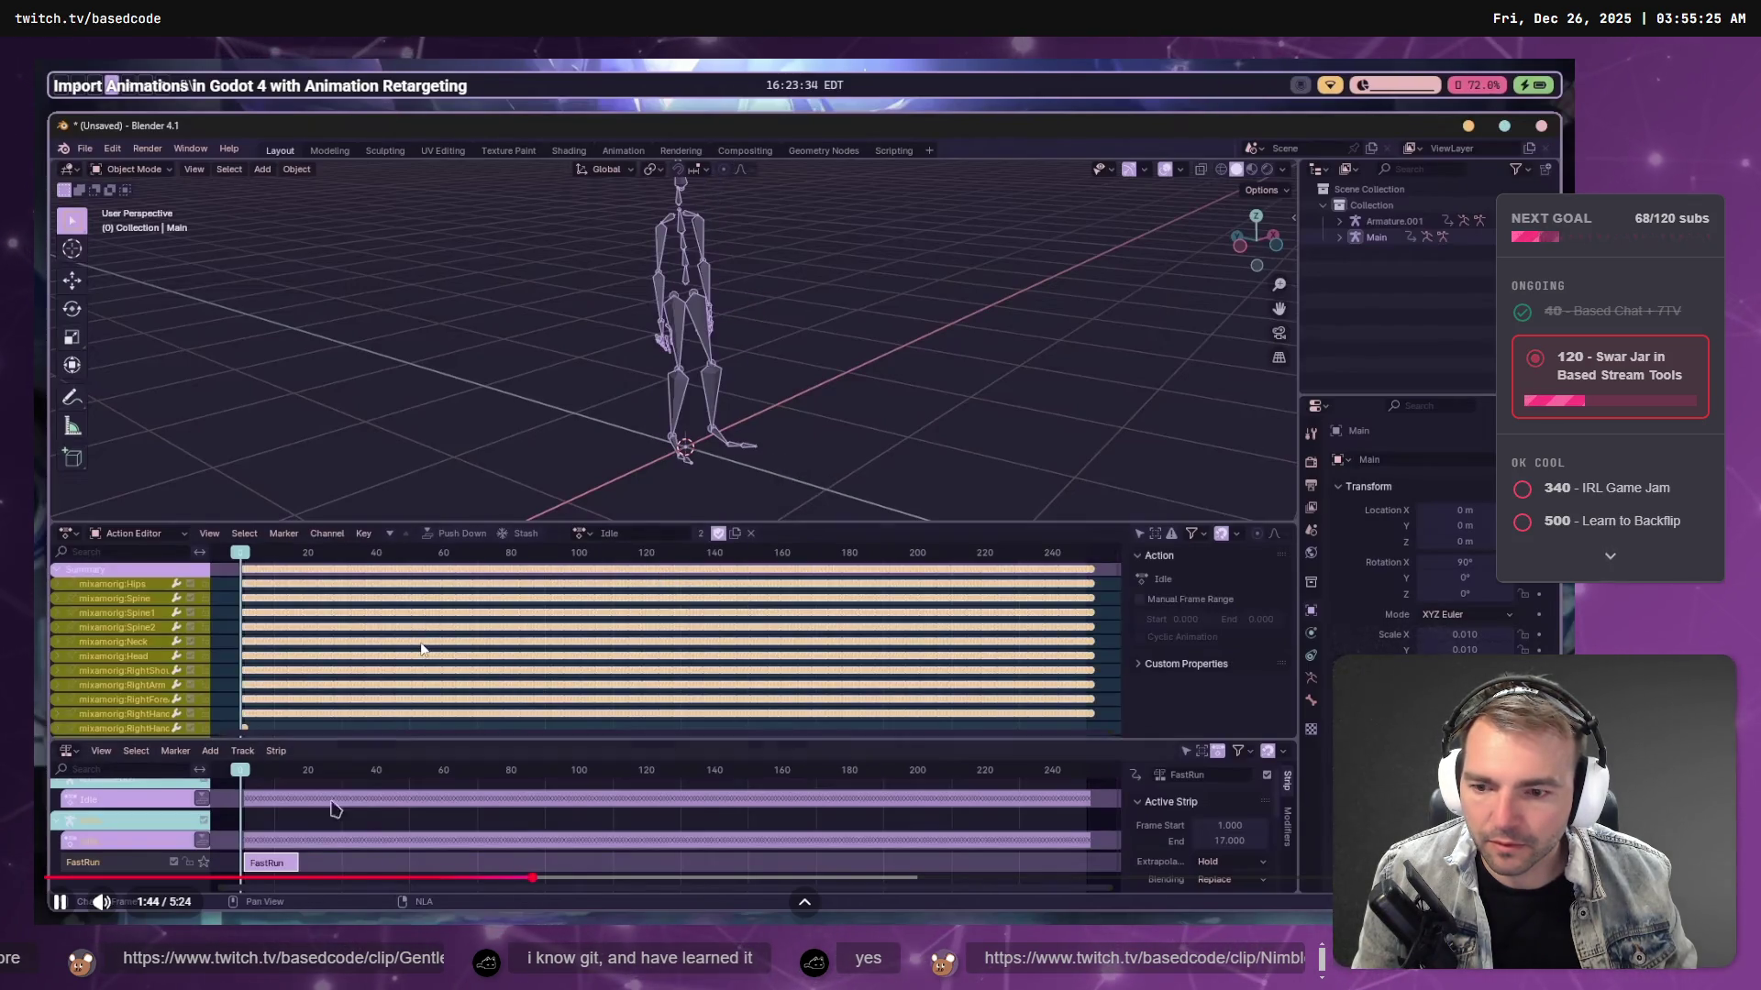
key("space")
key("space")
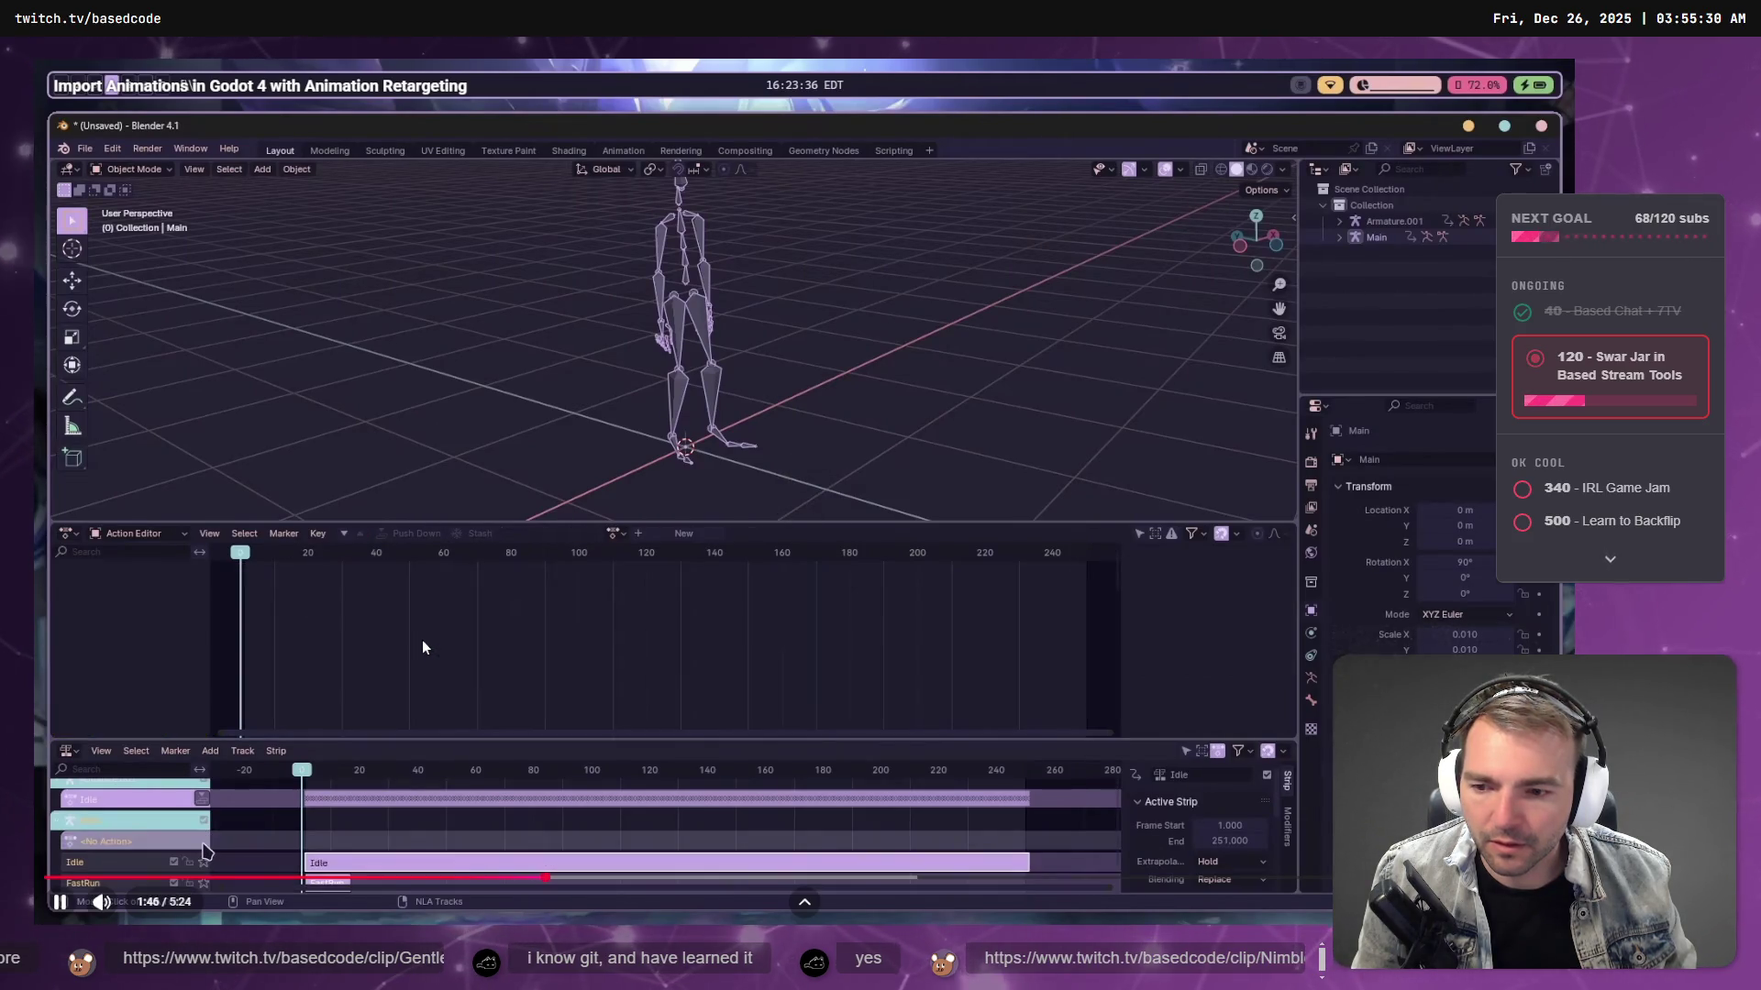
key("space")
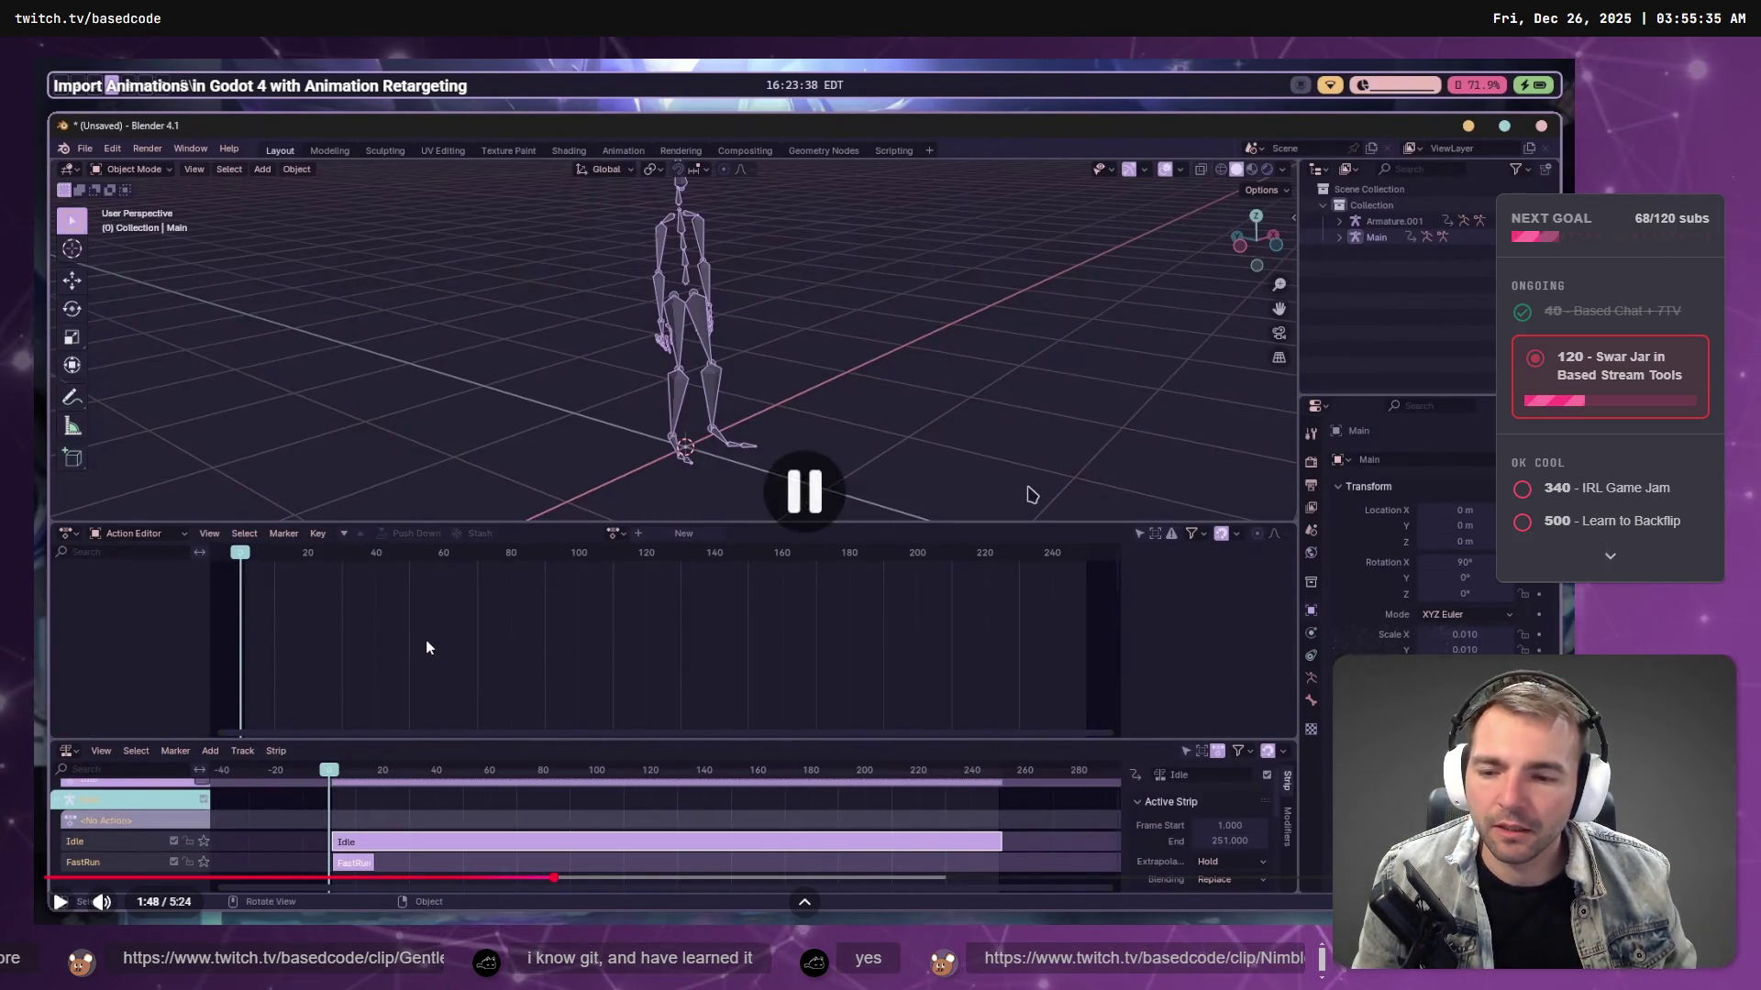
key("alt+Tab")
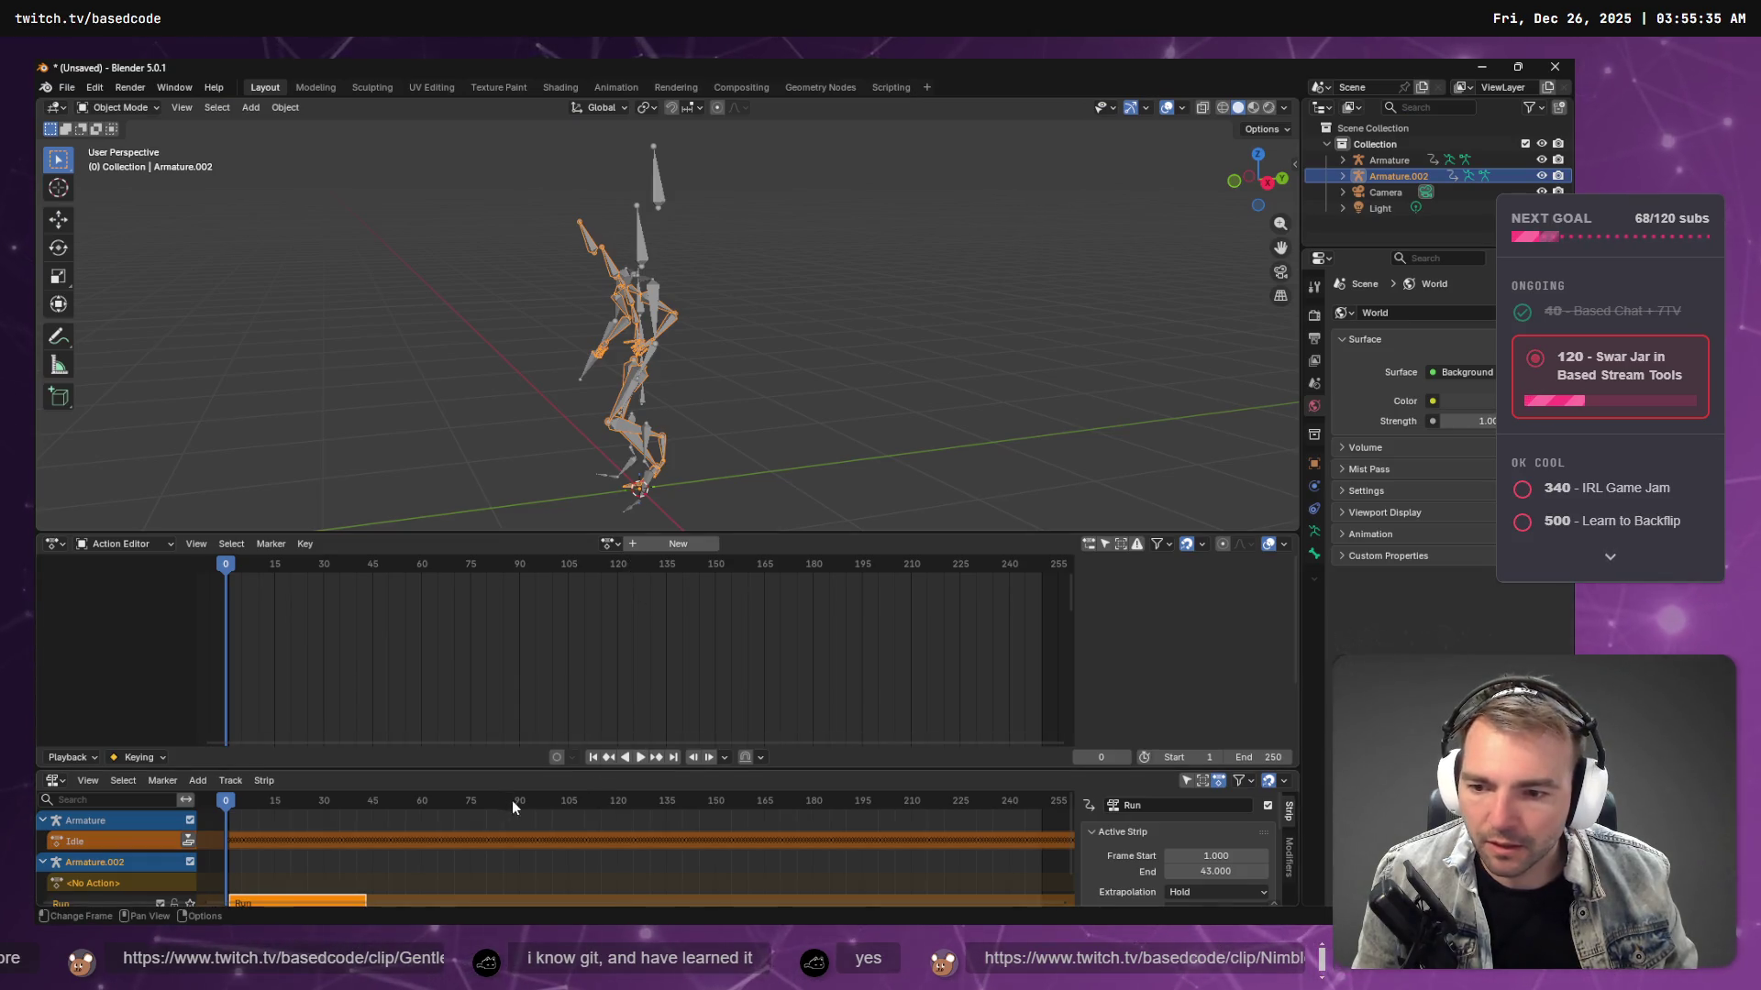
scroll(512, 800, "down", 2)
left_click(104, 821)
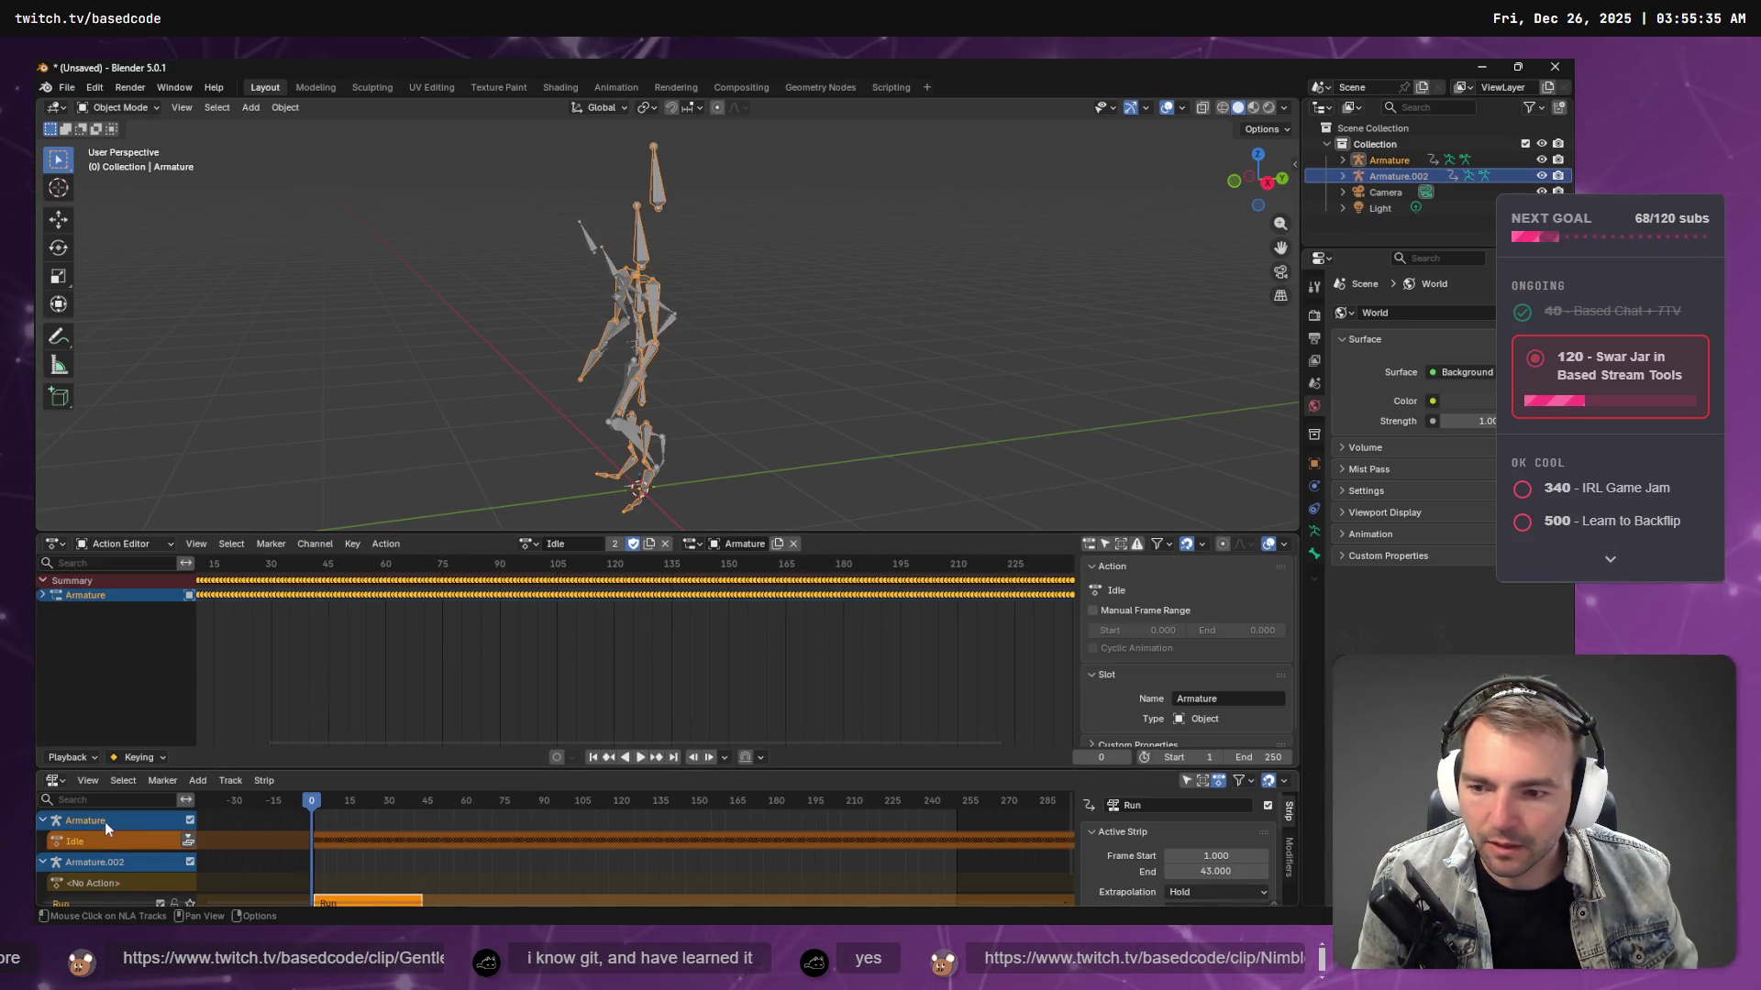
- Rewind the tutorial to 1:44 and review it before returning to Blender
key("alt+Tab")
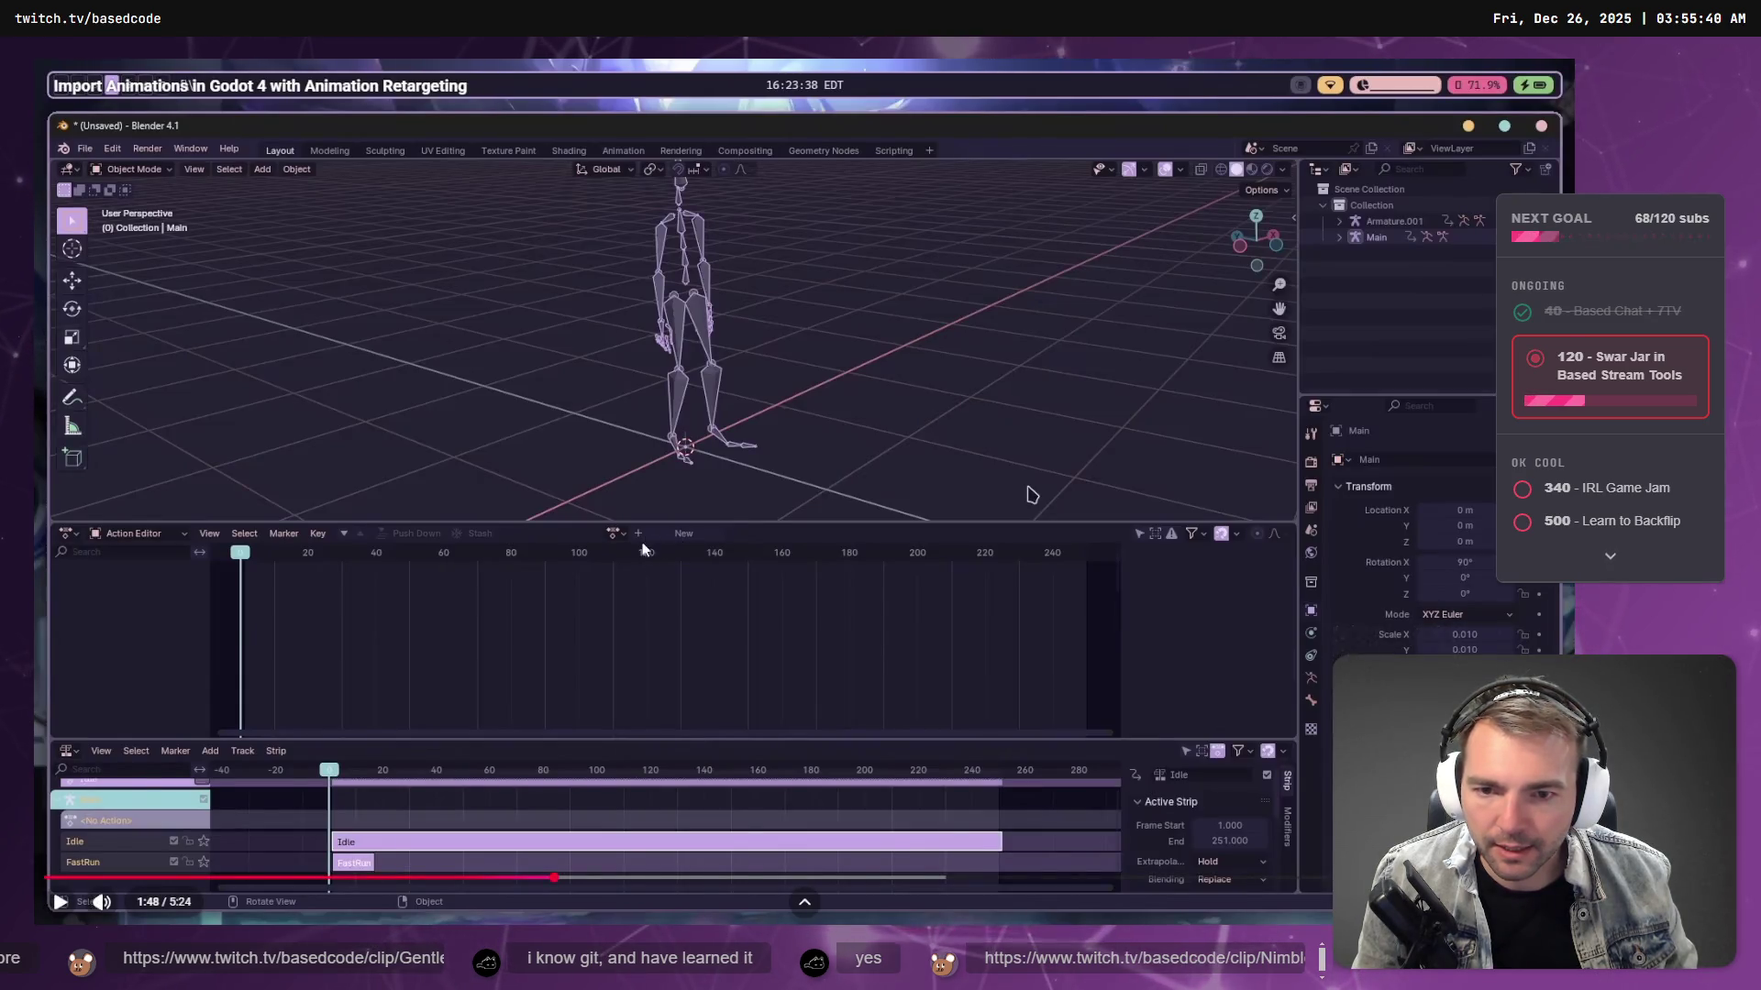
left_click(535, 878)
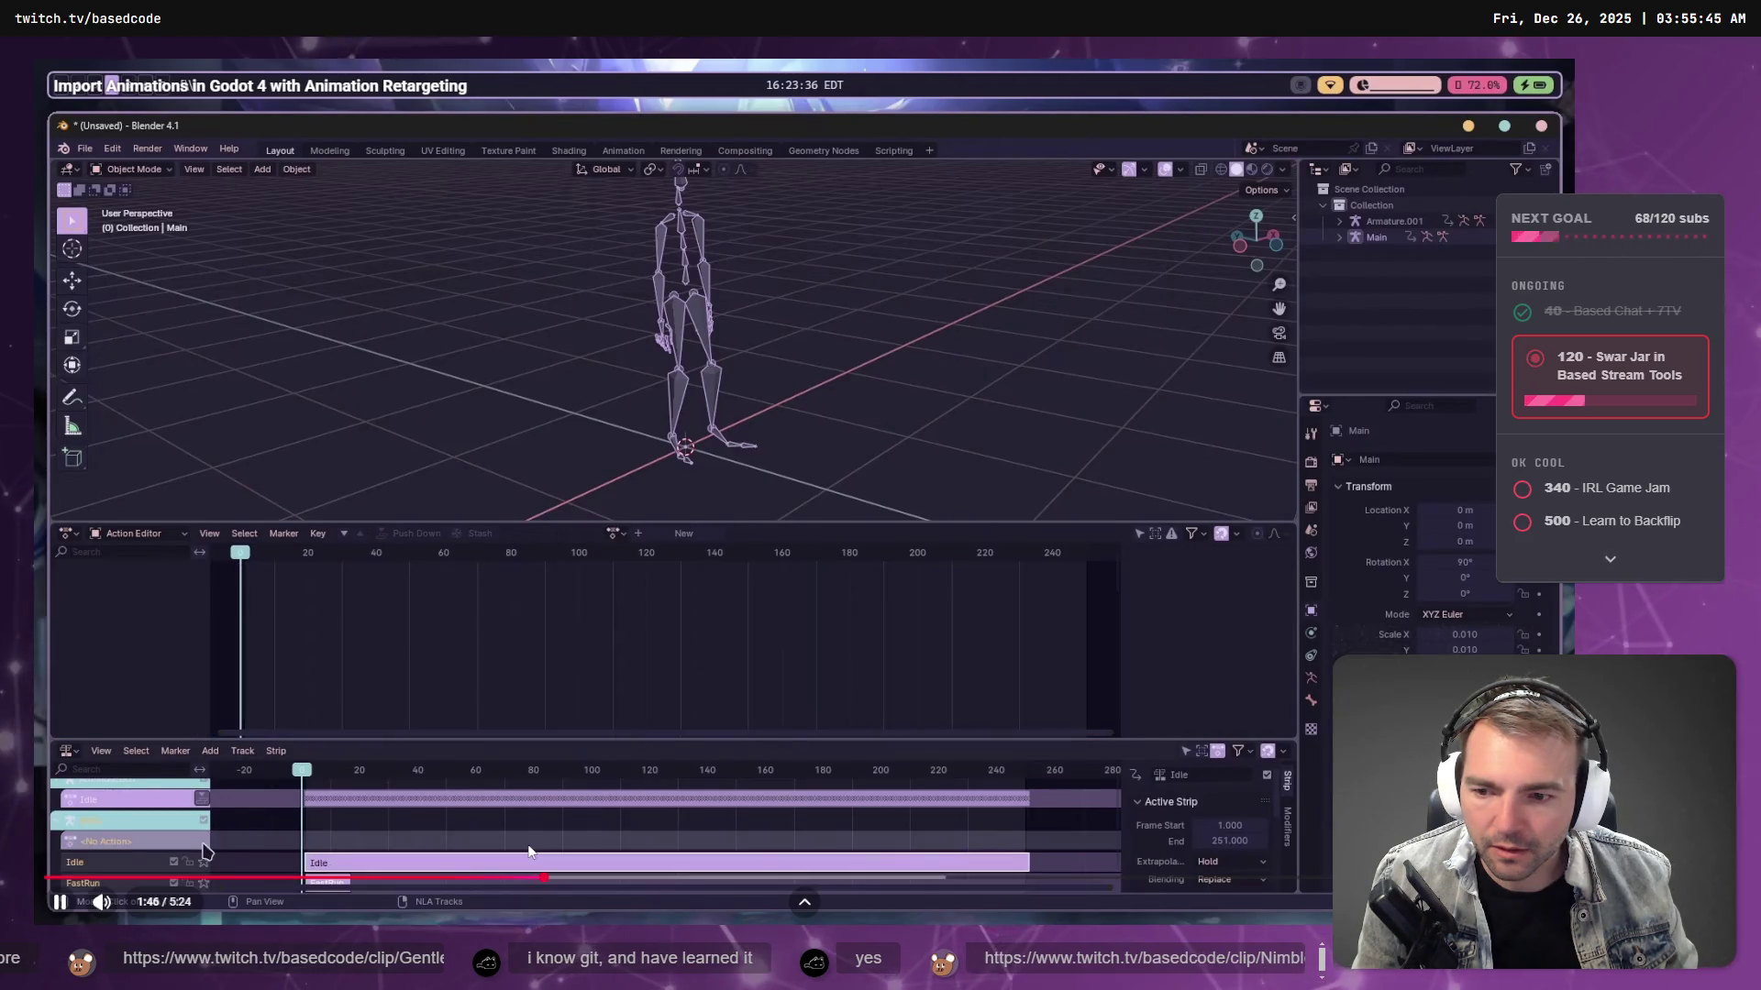
left_click(559, 704)
key("alt+Tab")
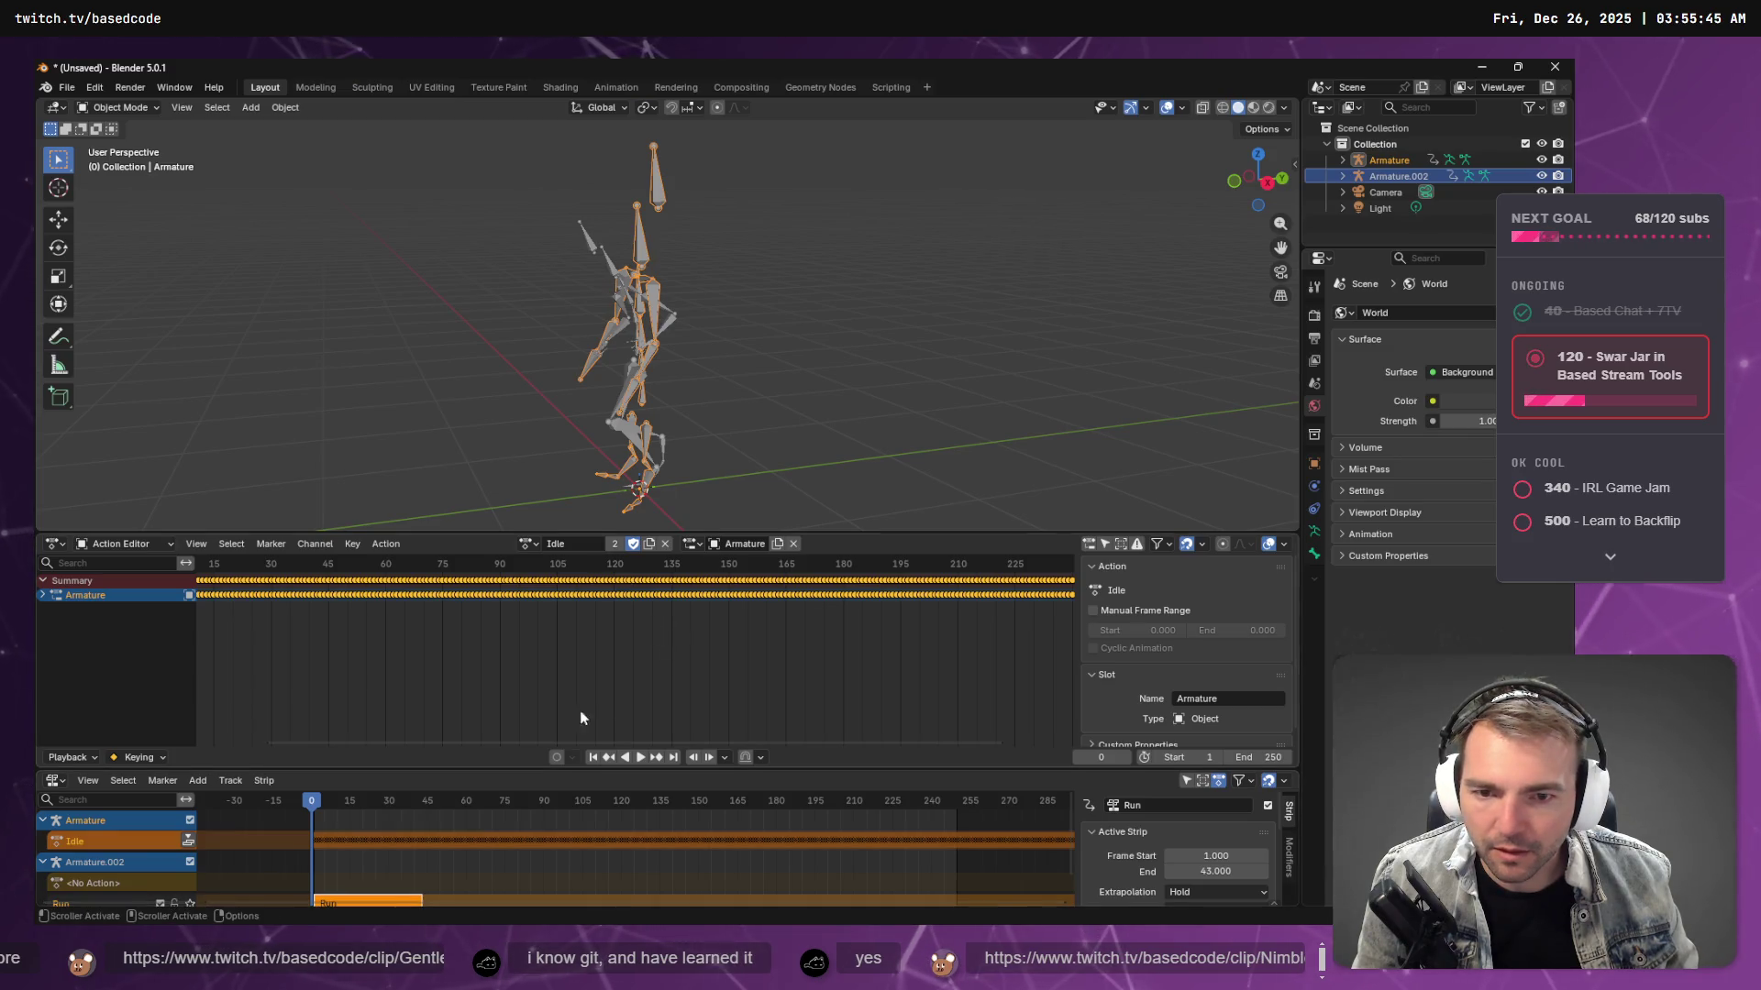
- Assign Armature the Run action, push it into an NLA strip, and reselect Armature
left_click(720, 543)
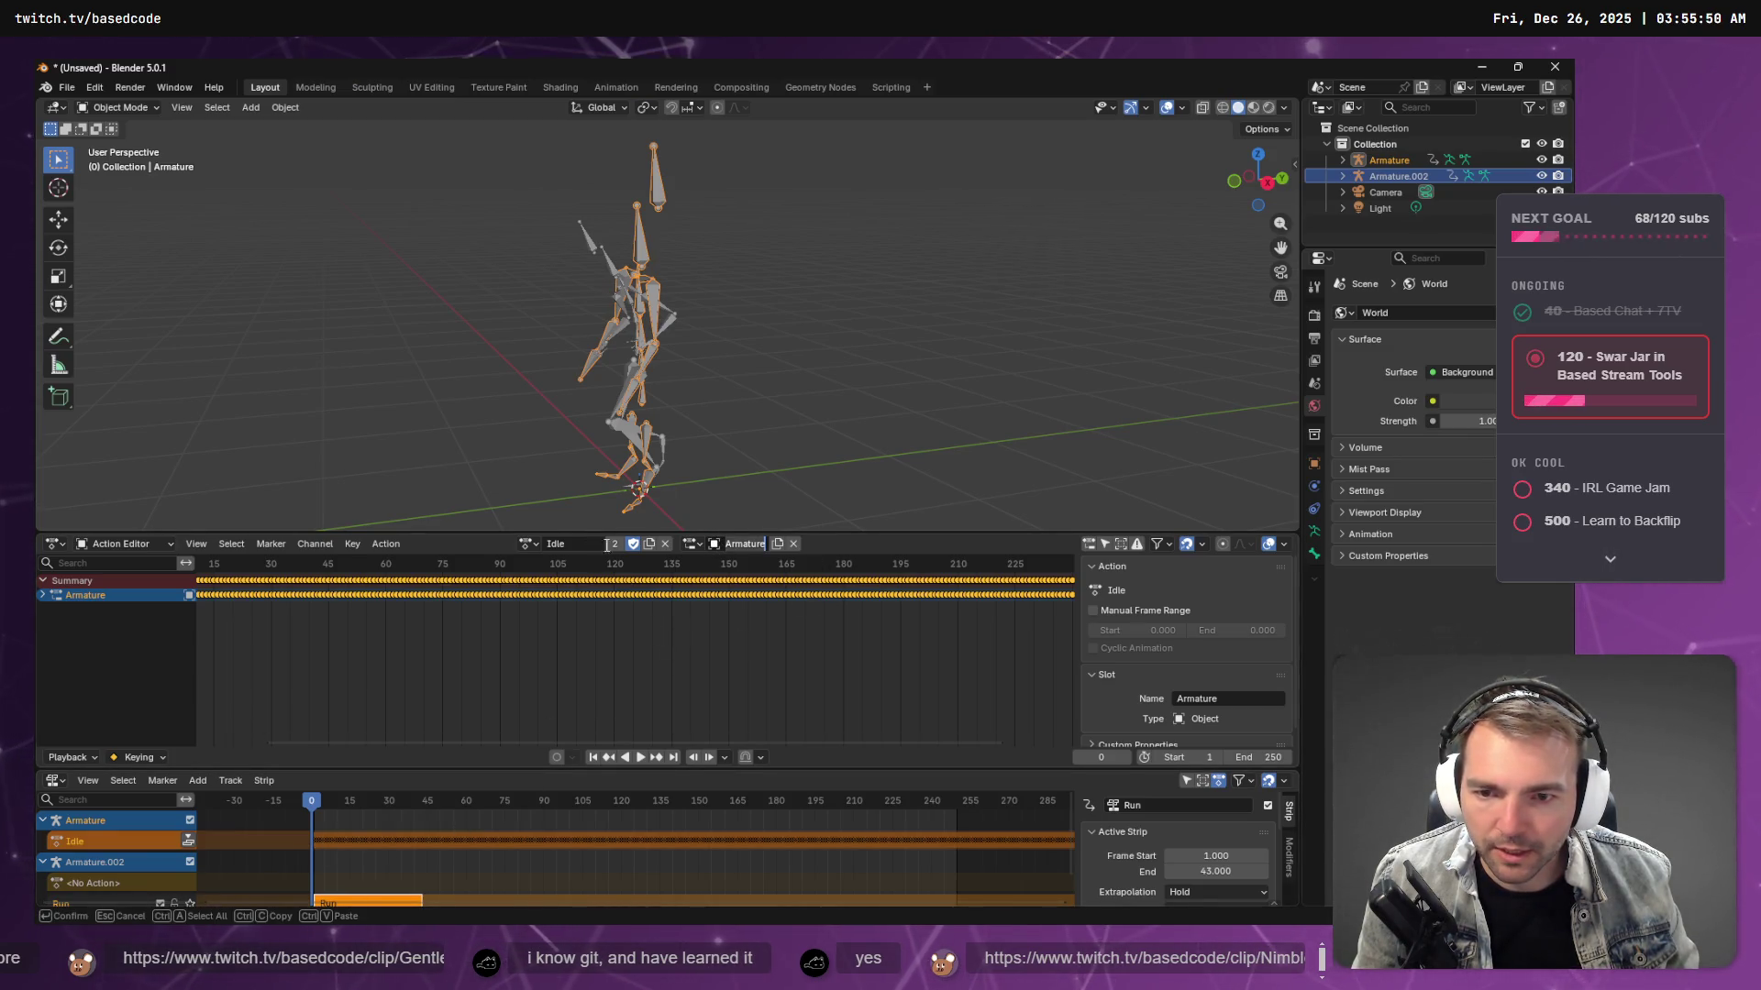
left_click(528, 544)
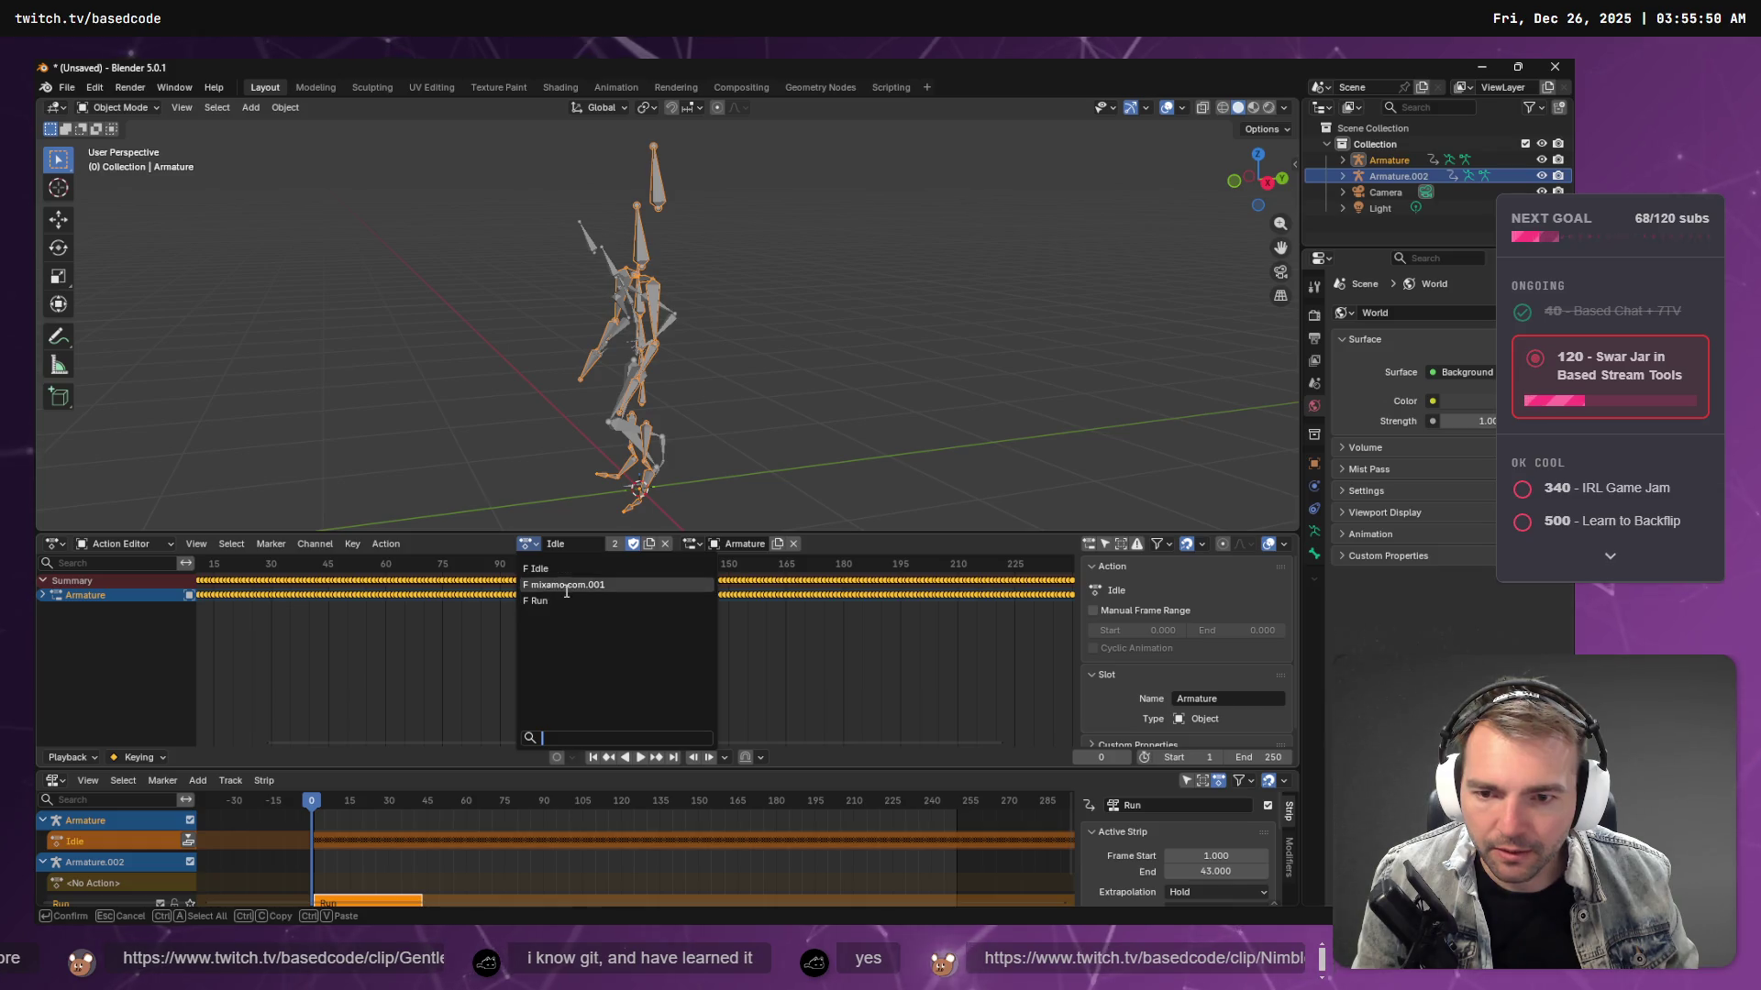
left_click(565, 595)
scroll(167, 855, "down", 2)
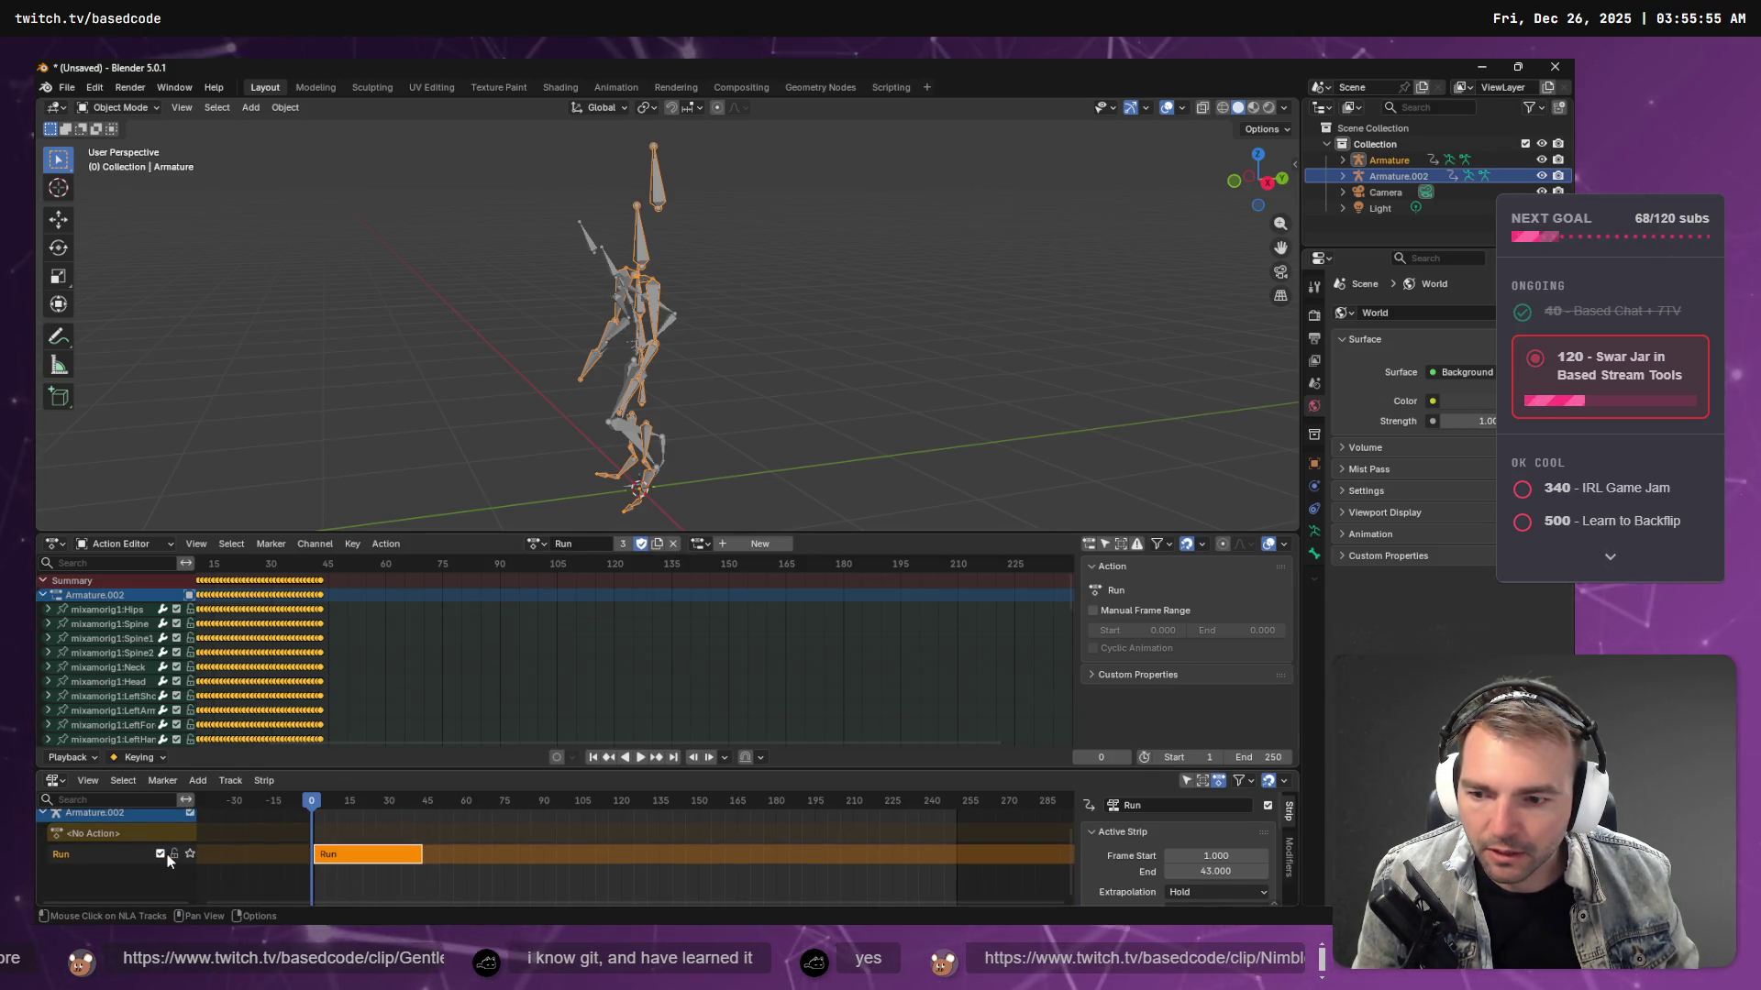
scroll(174, 850, "up", 1)
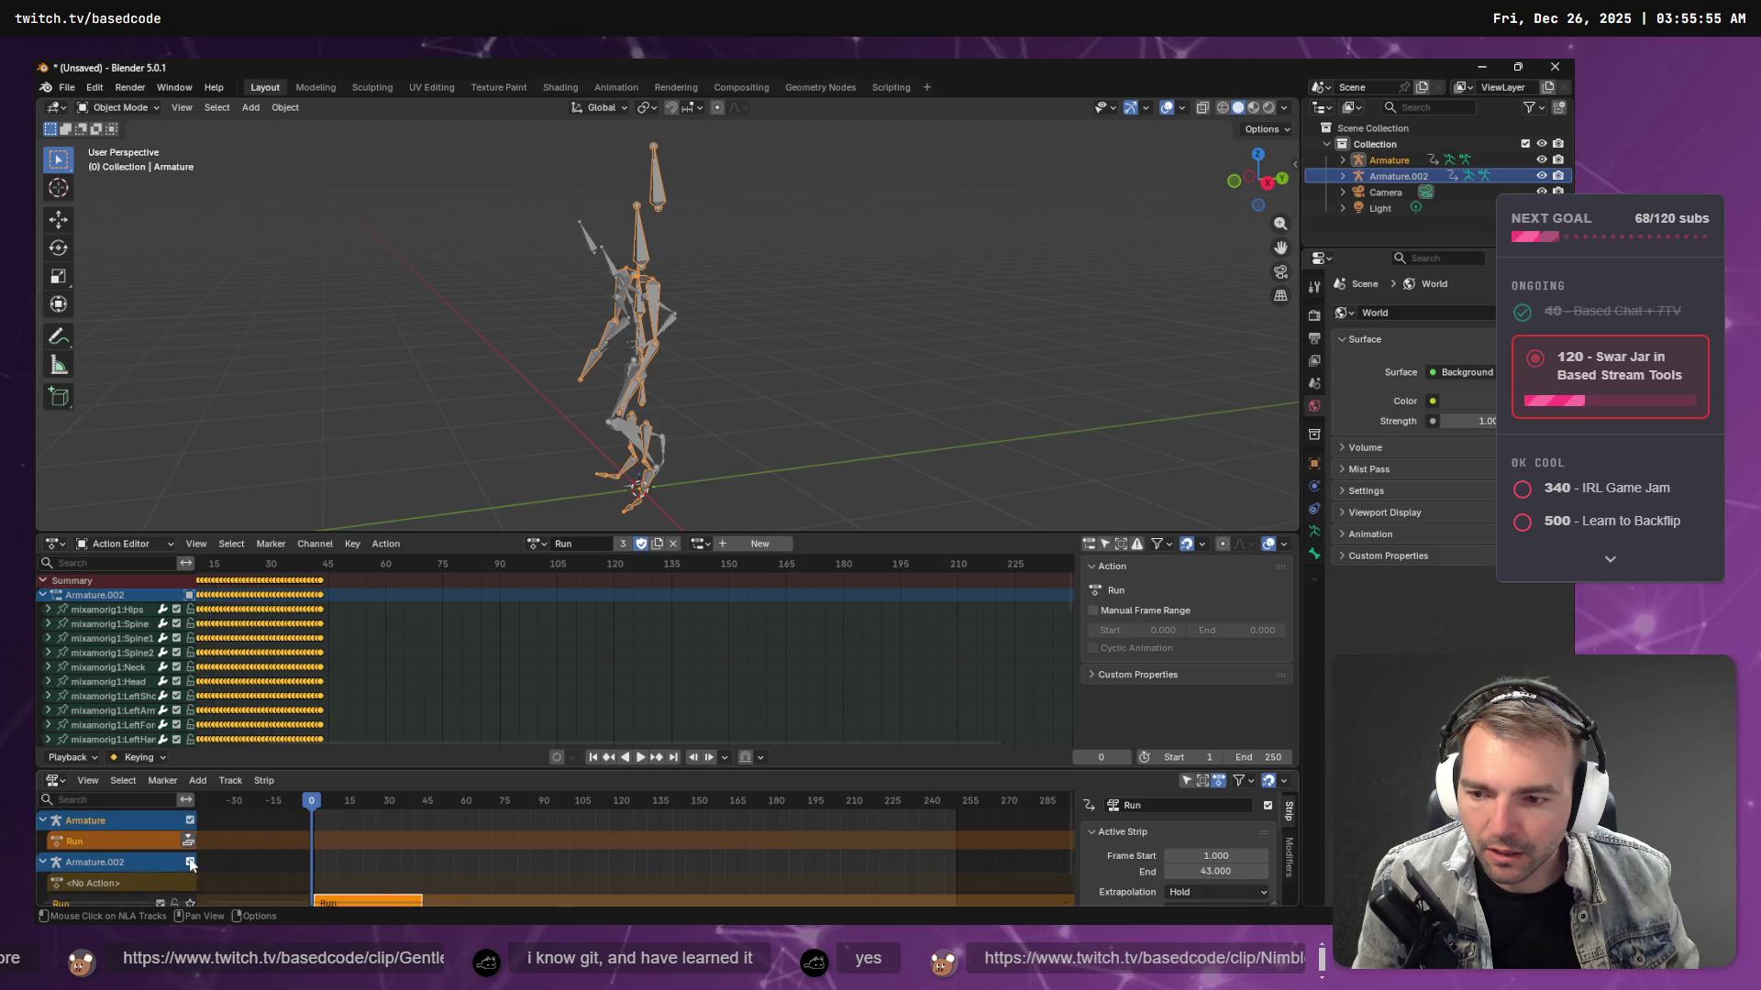
left_click(176, 861)
scroll(185, 838, "down", 1)
scroll(179, 842, "up", 1)
scroll(163, 847, "down", 1)
scroll(167, 847, "up", 1)
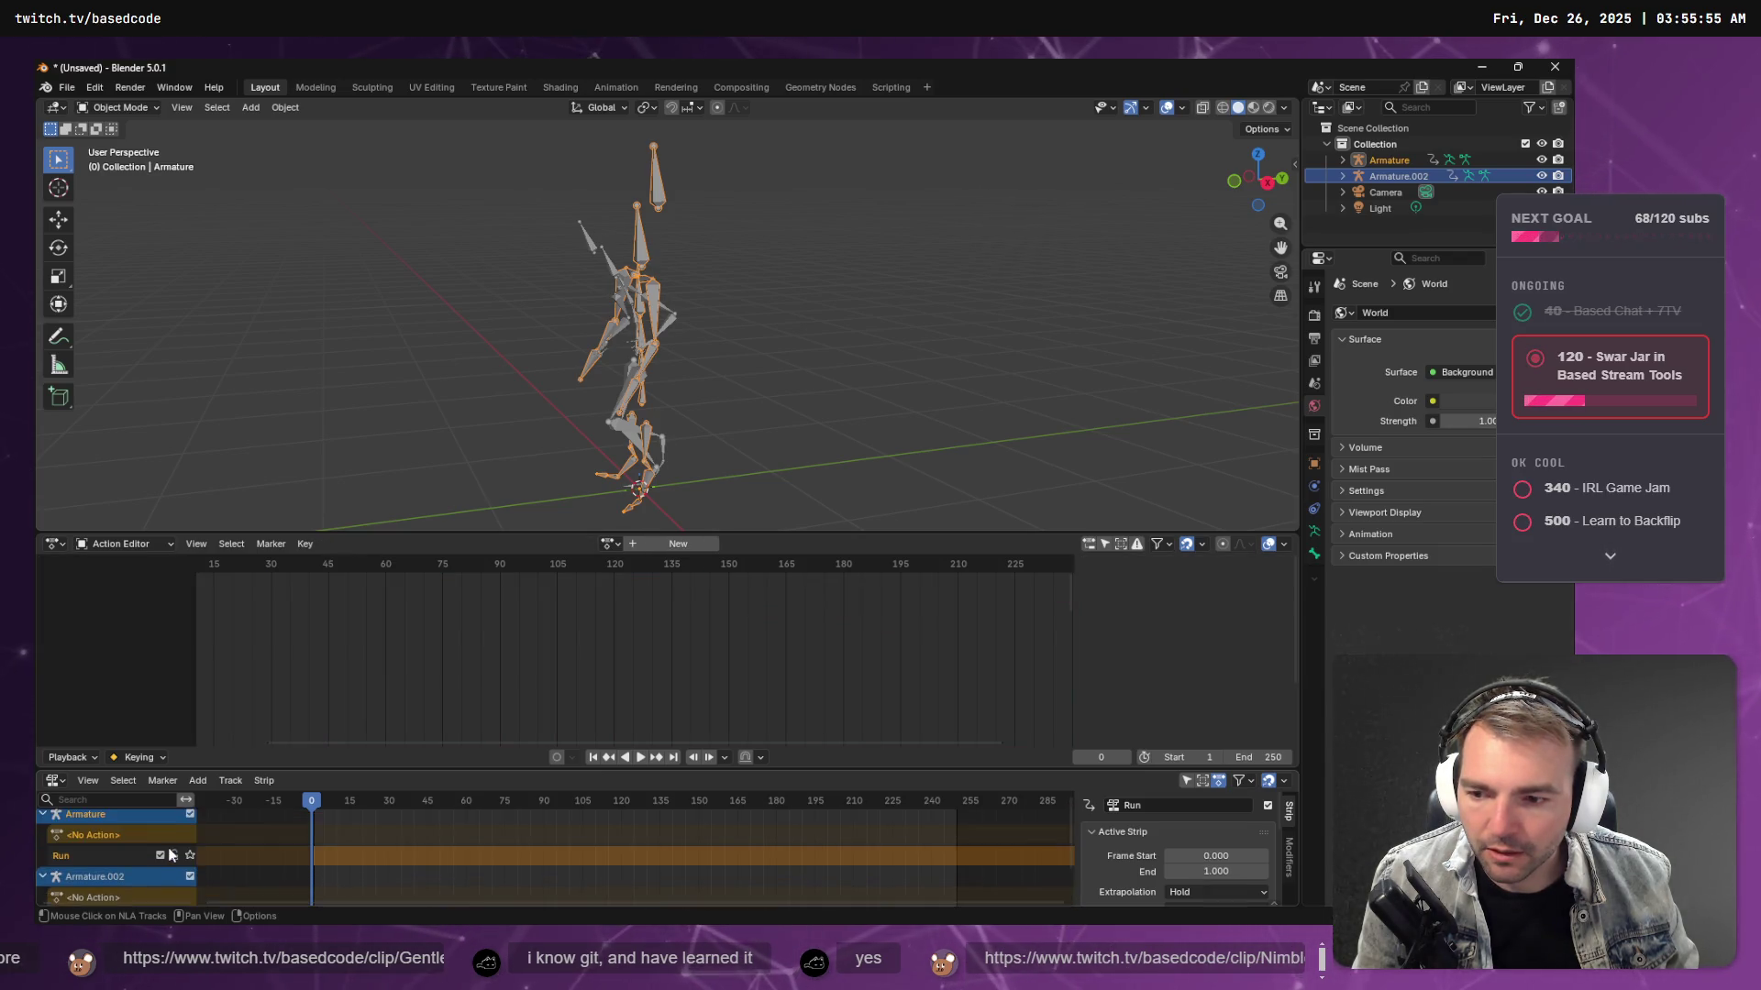
scroll(229, 862, "down", 2)
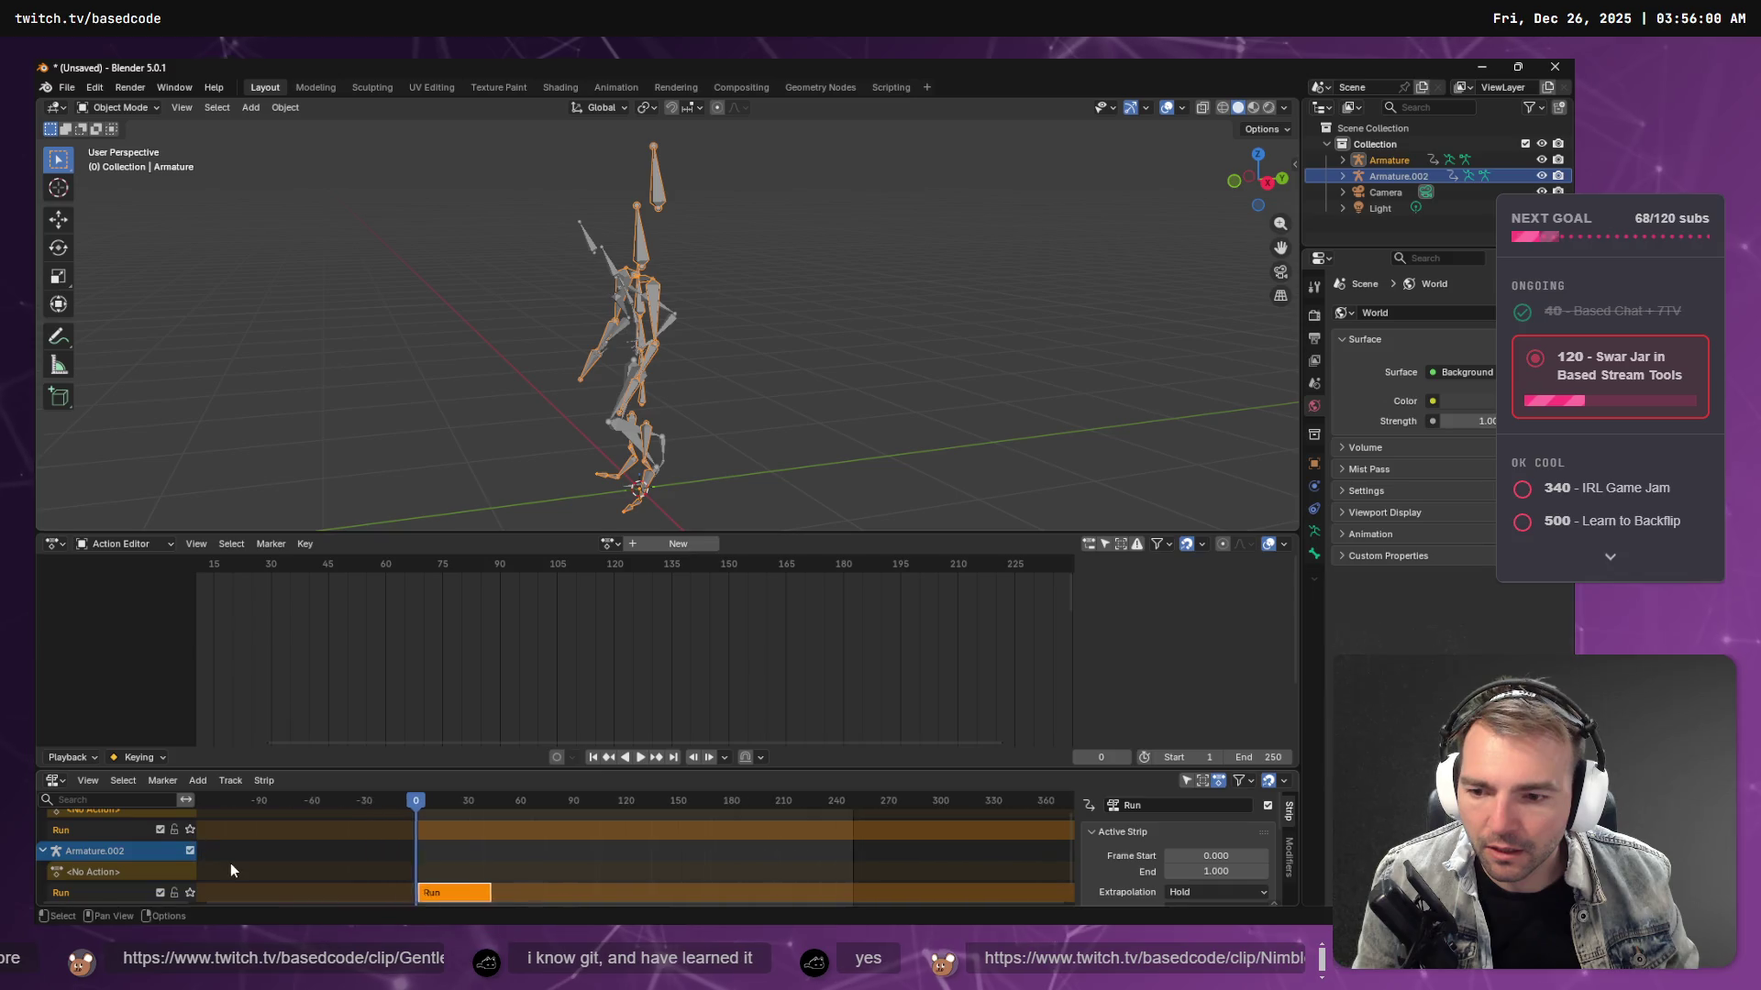
scroll(305, 866, "up", 1)
left_click(304, 862)
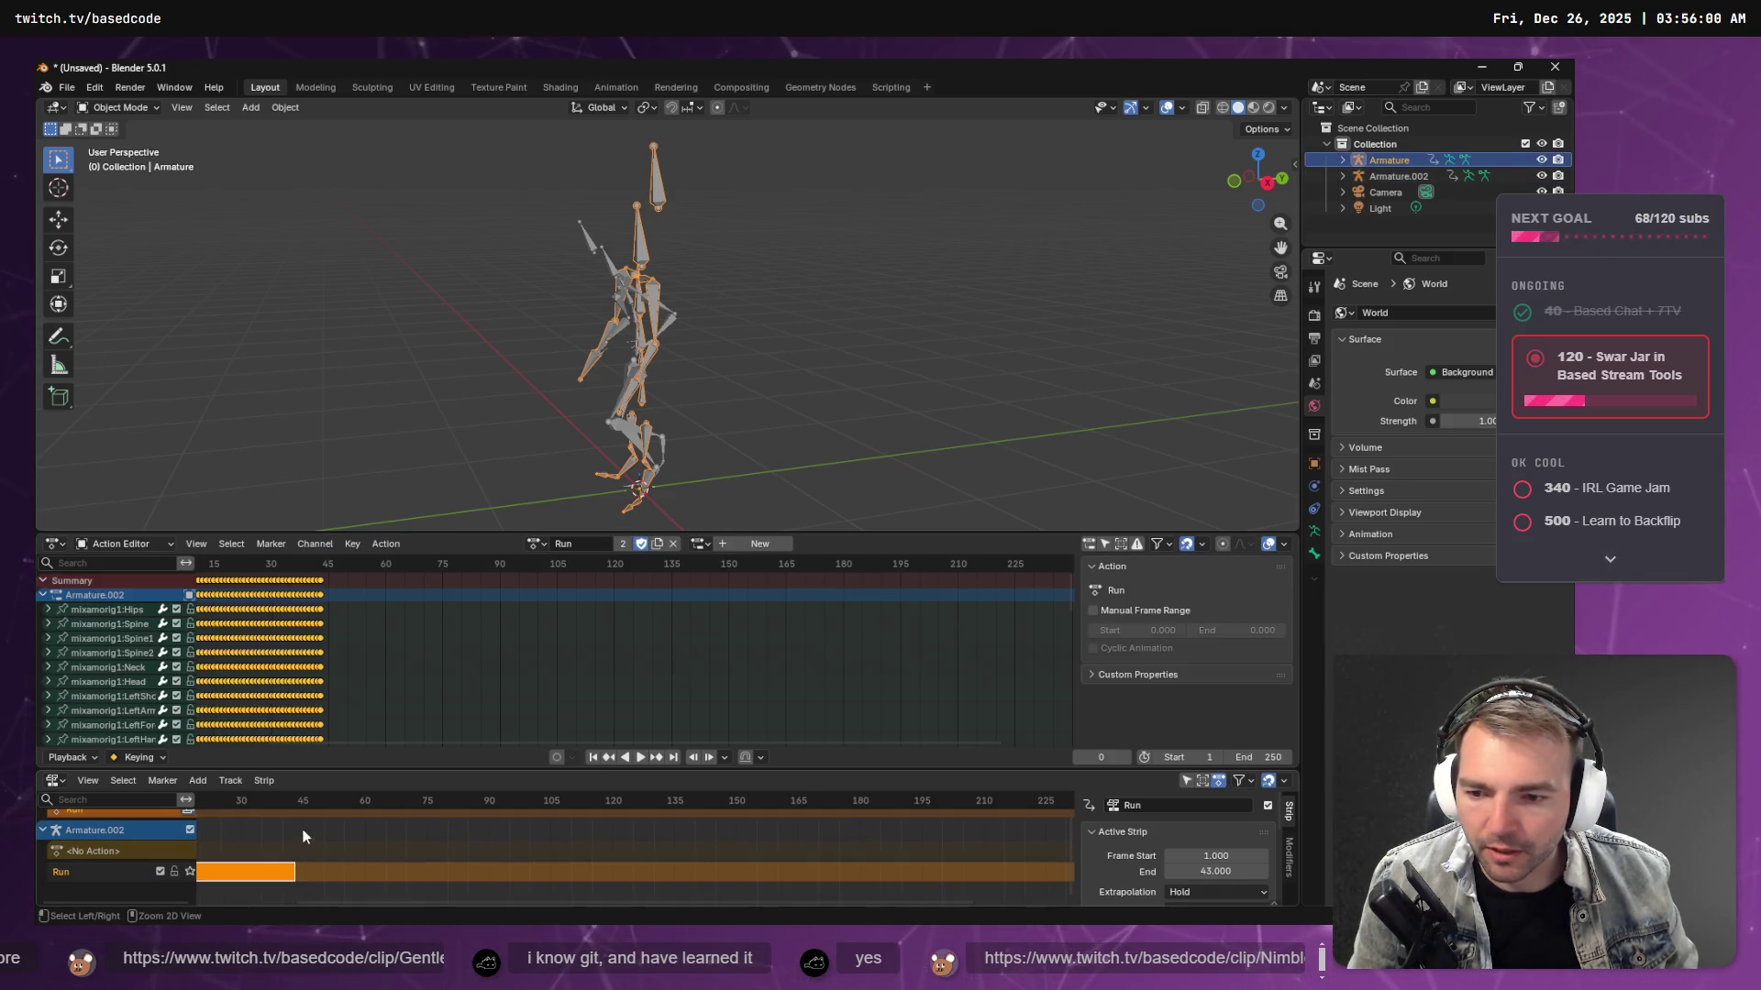
- Rewind the tutorial to about 1:35, then keep Idle as Armature's action
key("alt+Tab")
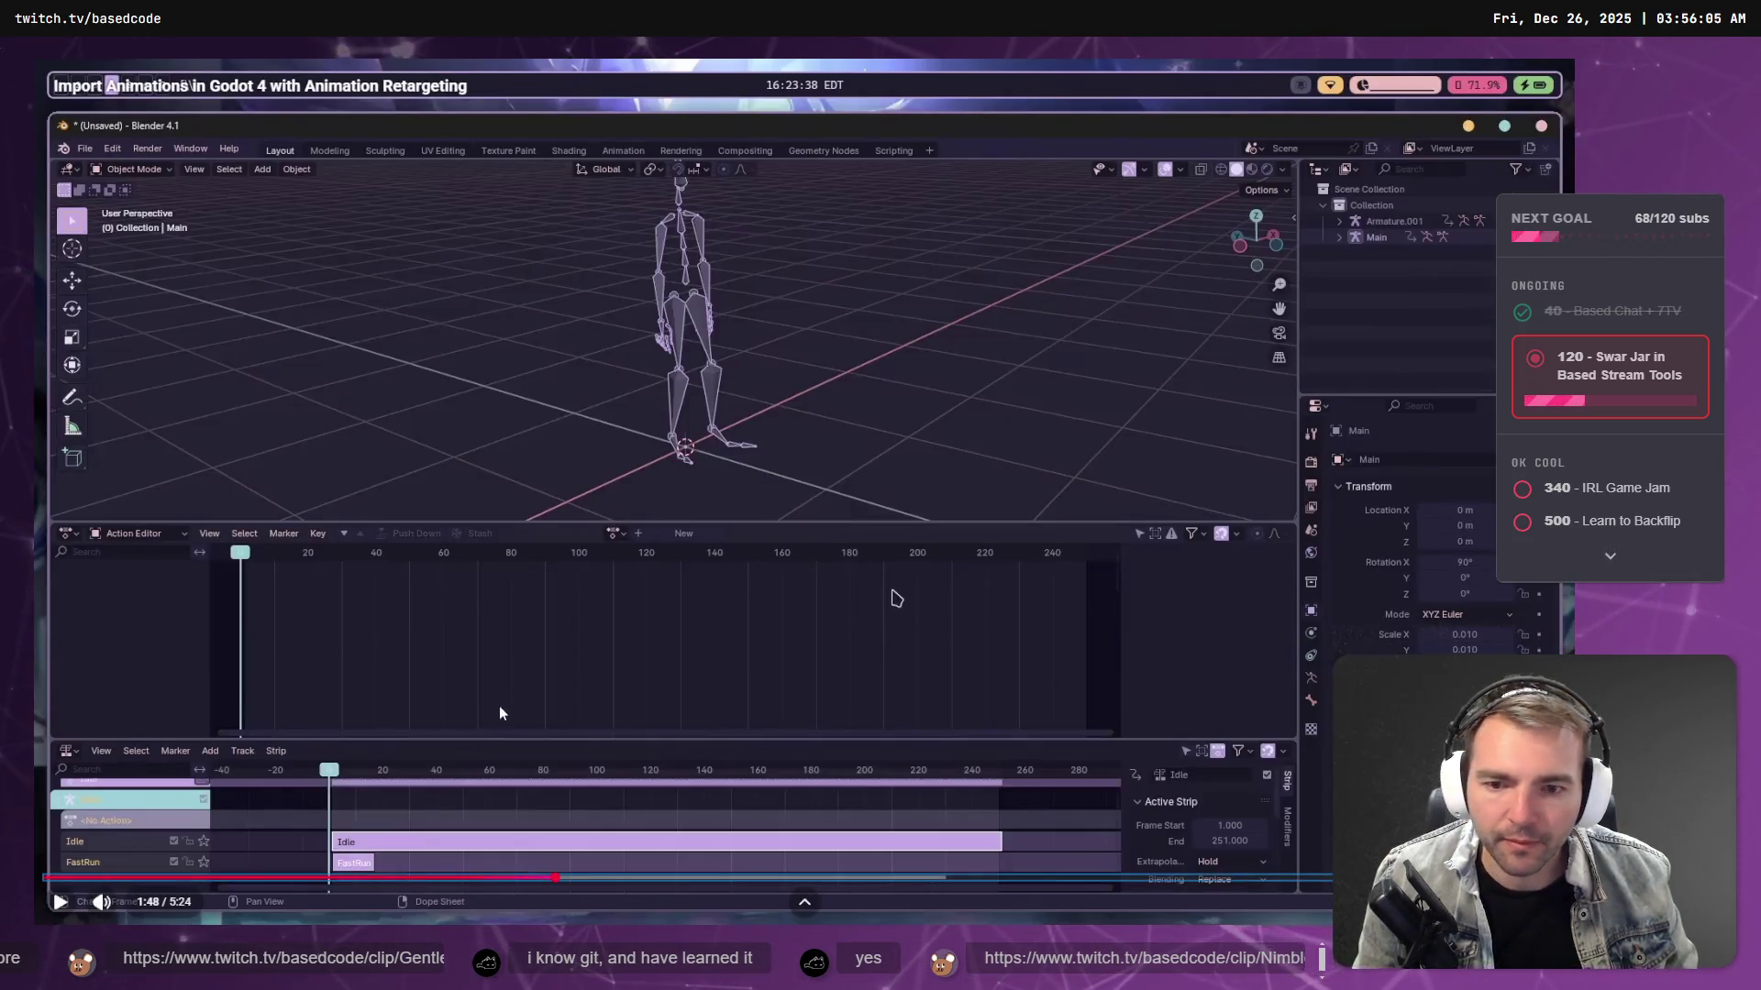
left_click(493, 878)
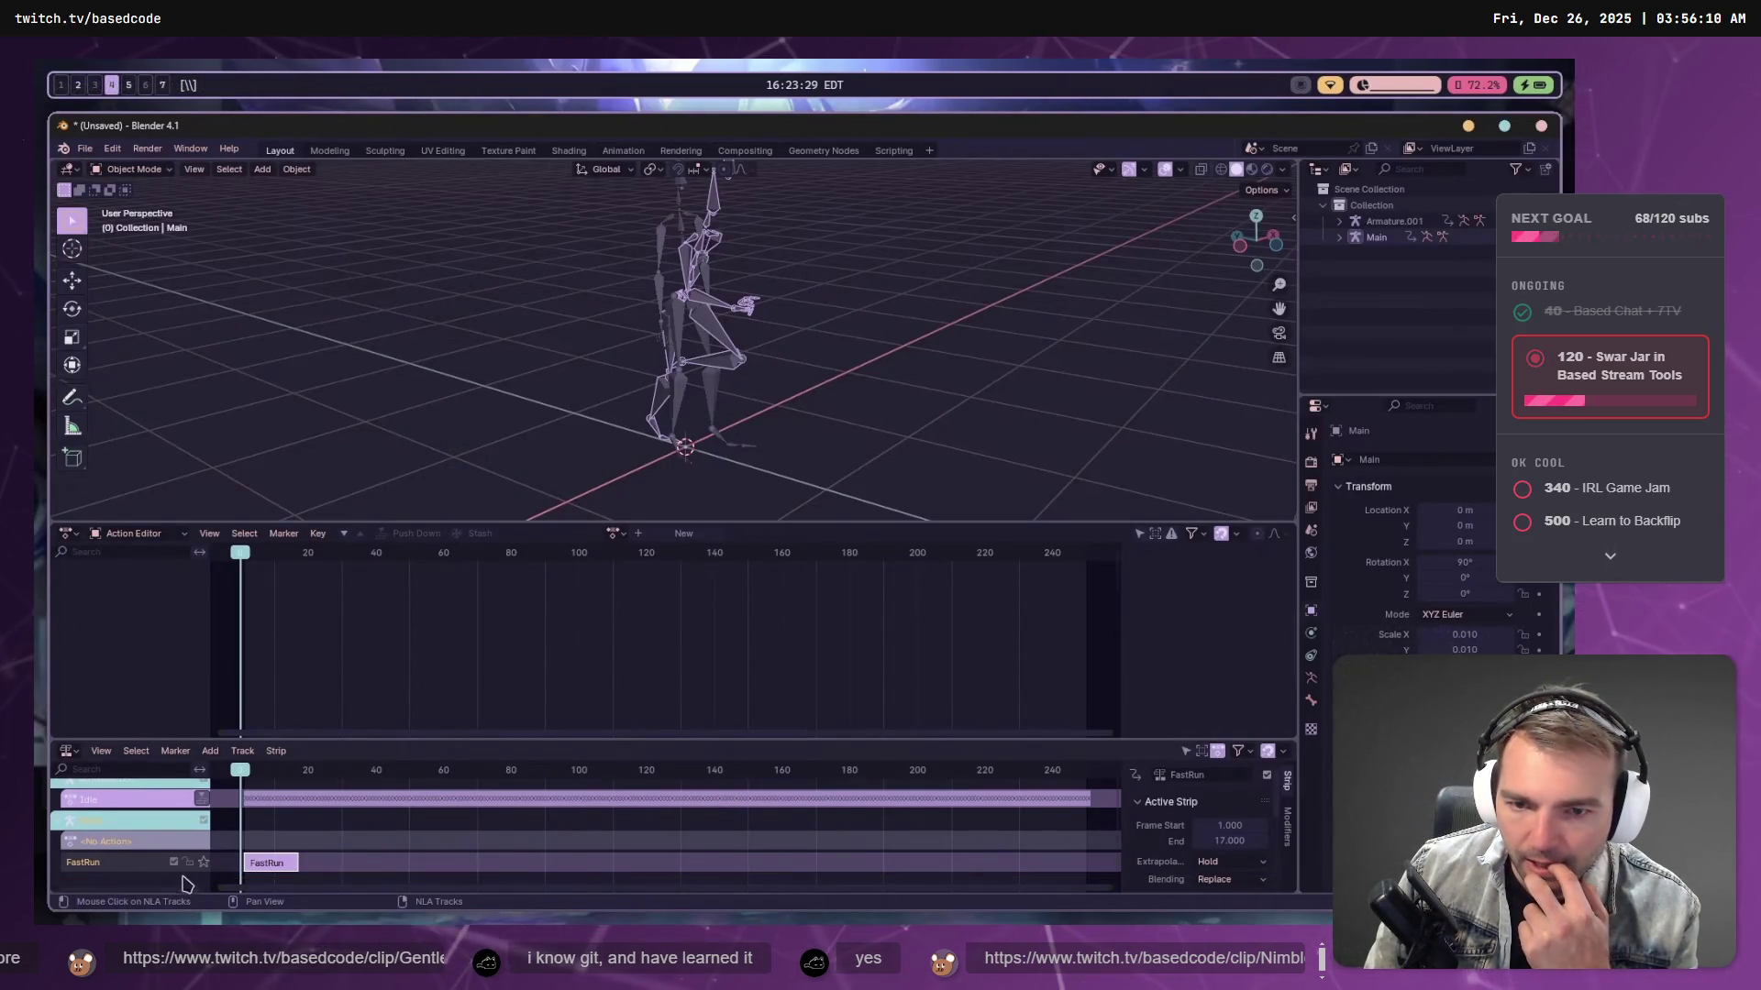
left_click(615, 535)
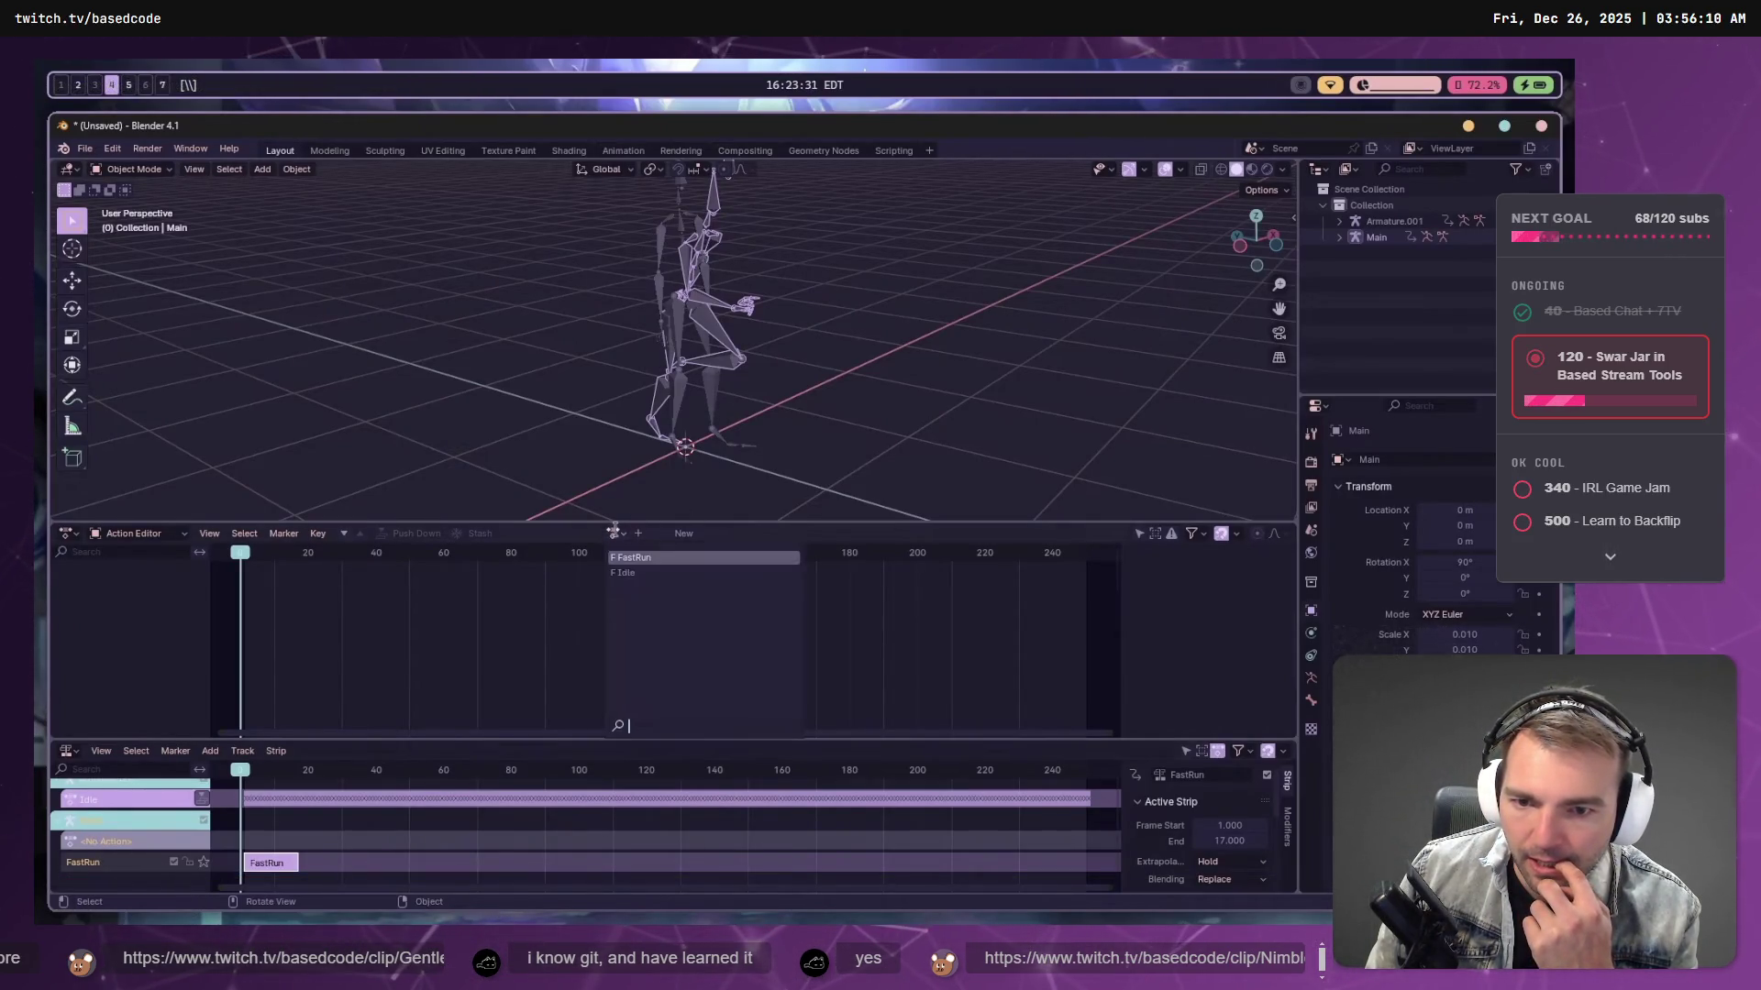
left_click(666, 574)
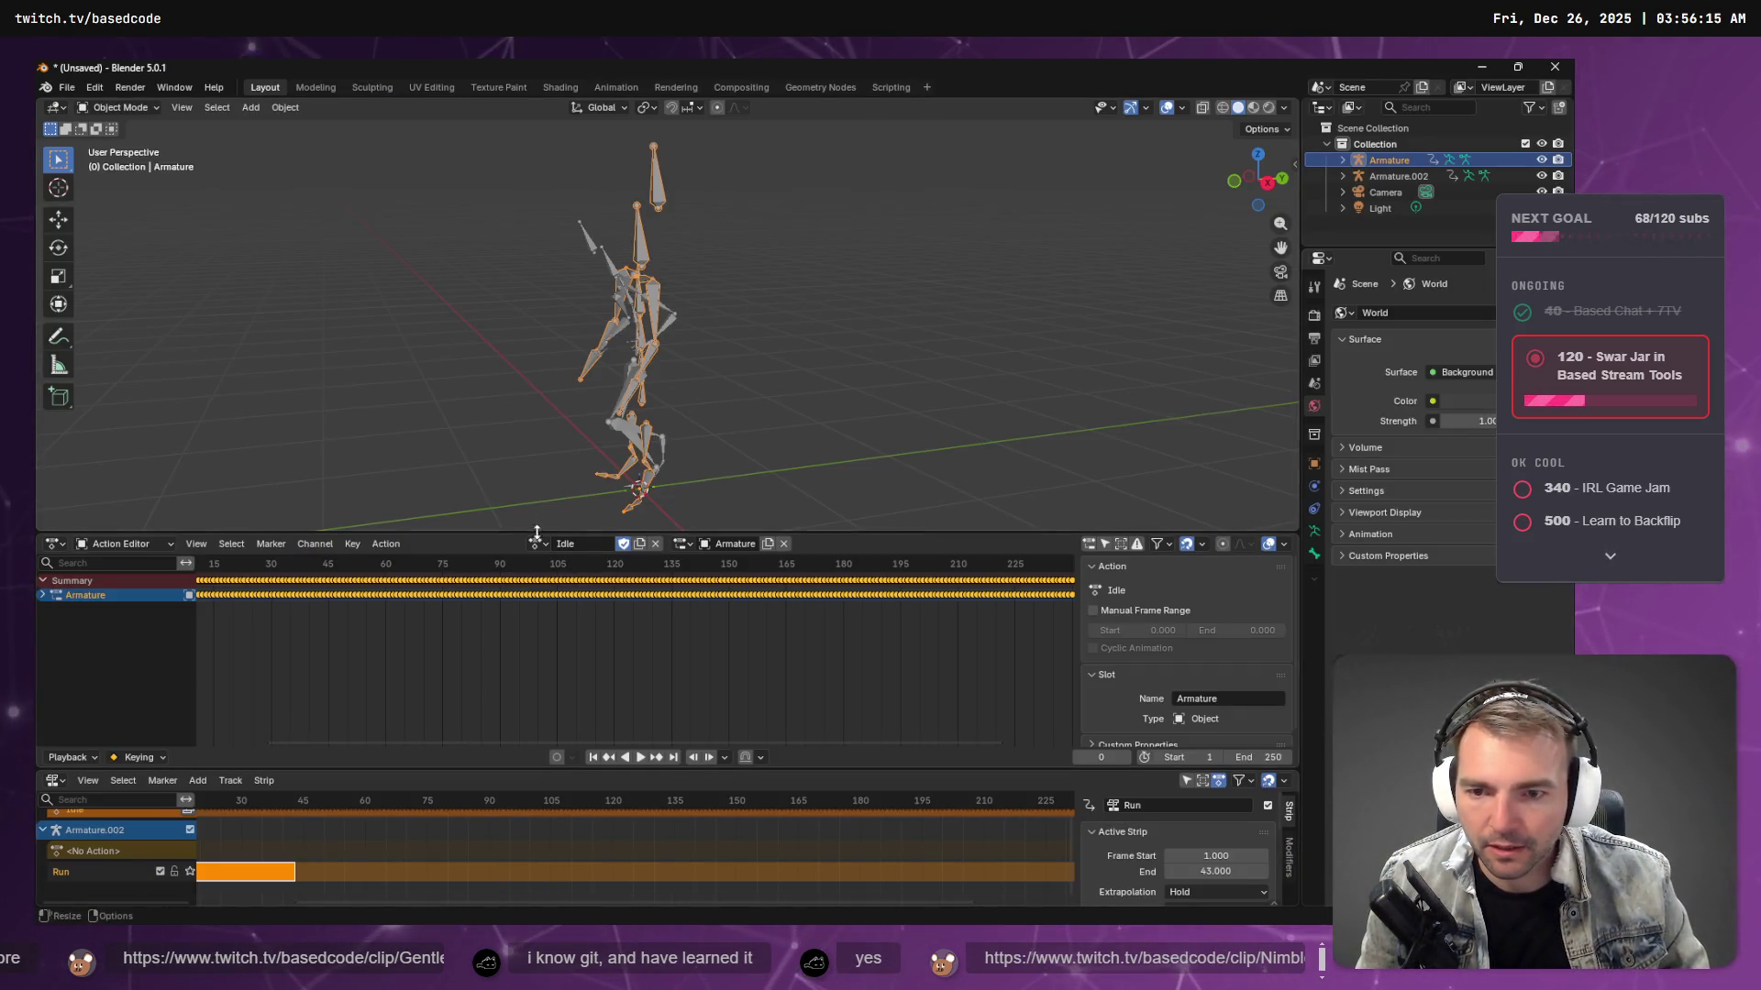
left_click(537, 543)
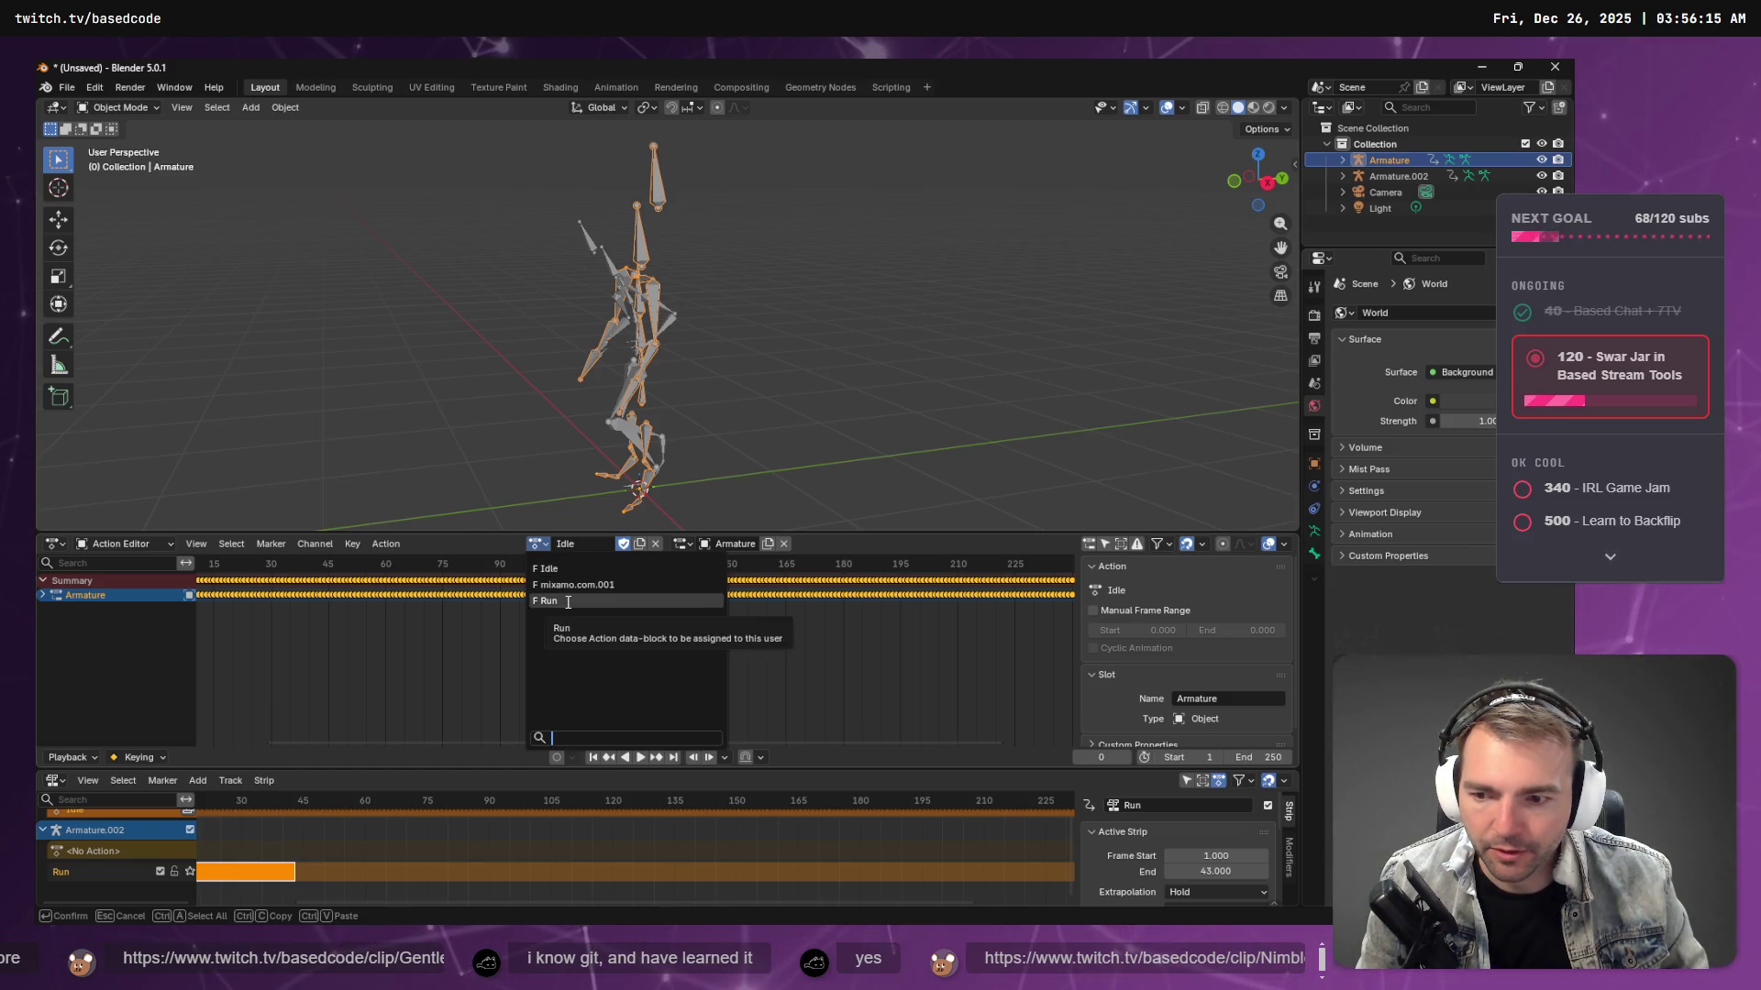
left_click(569, 570)
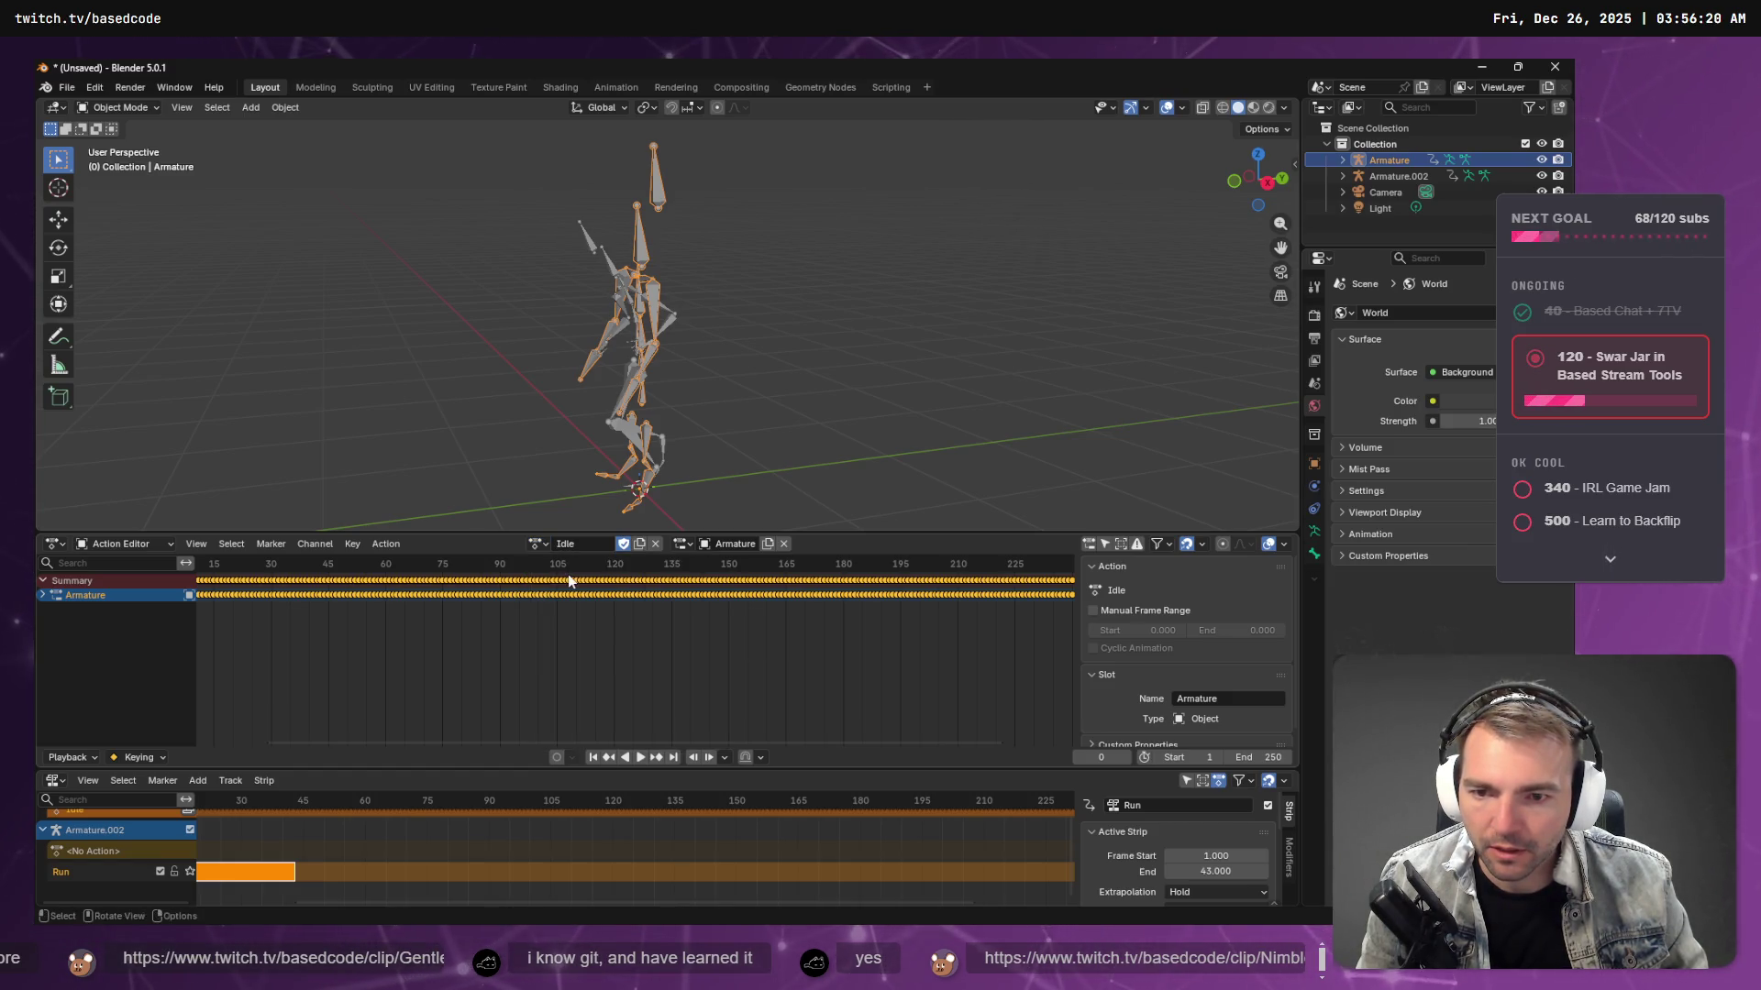
key("alt+Tab")
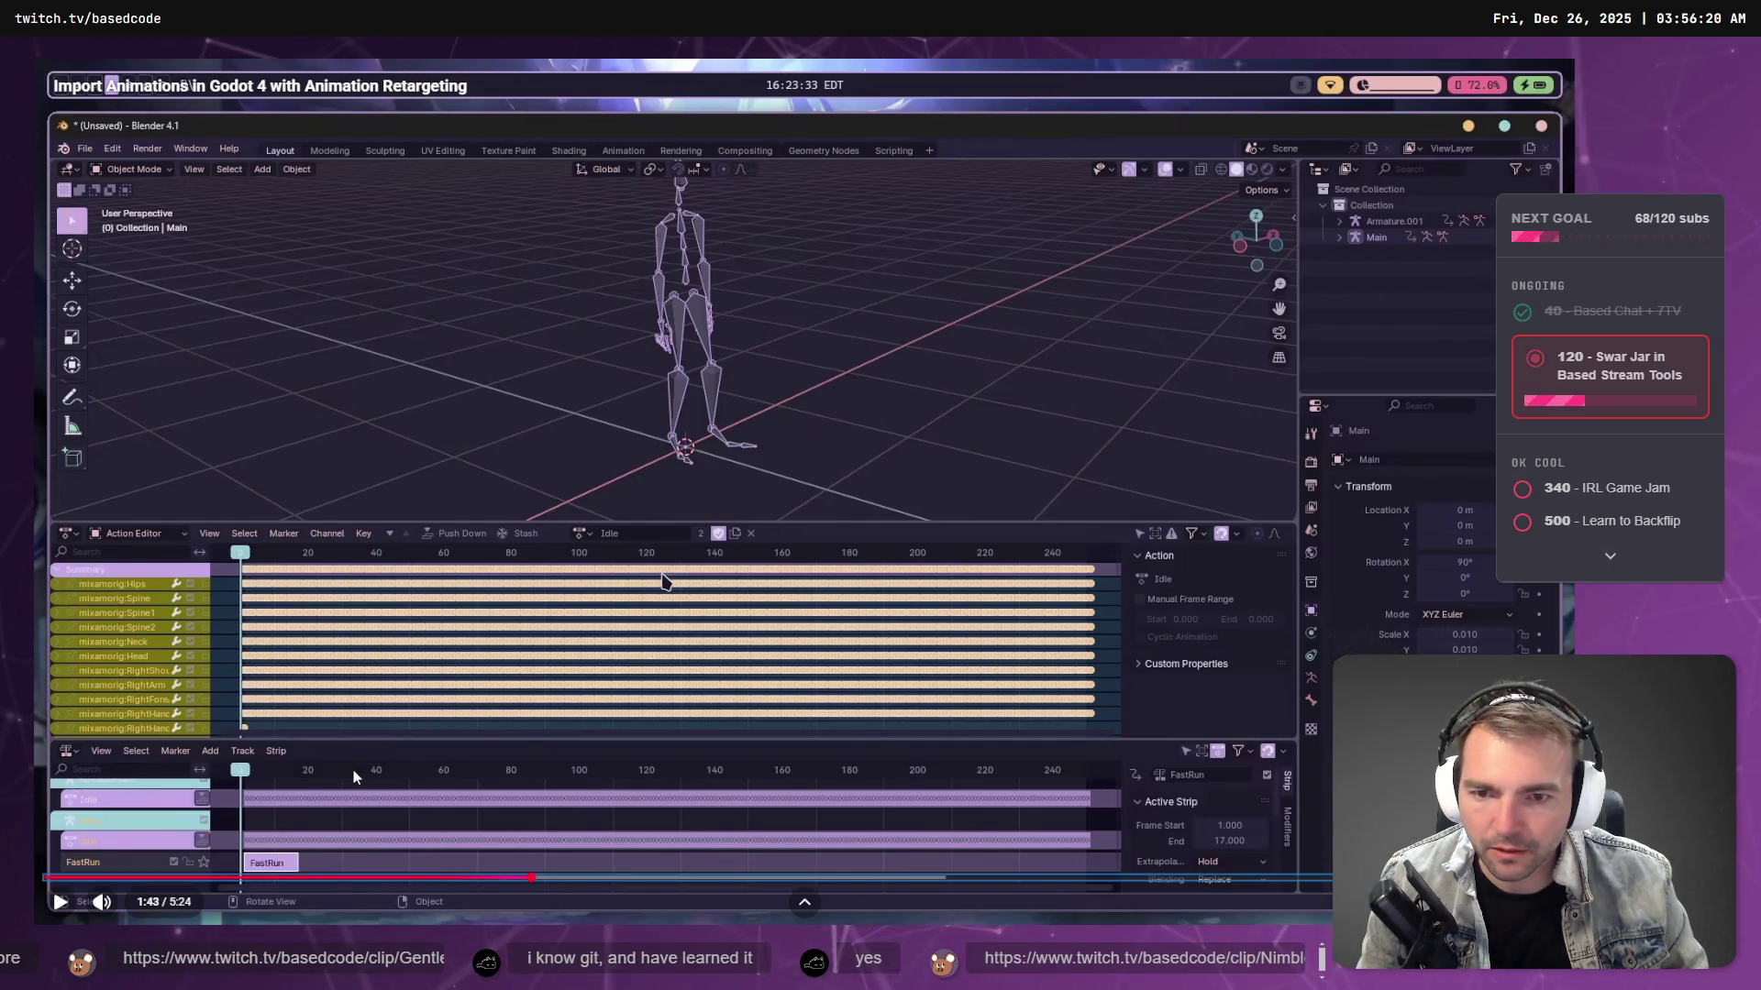
- Pause the tutorial and make Armature.002 the active object in the NLA editor
left_click(513, 722)
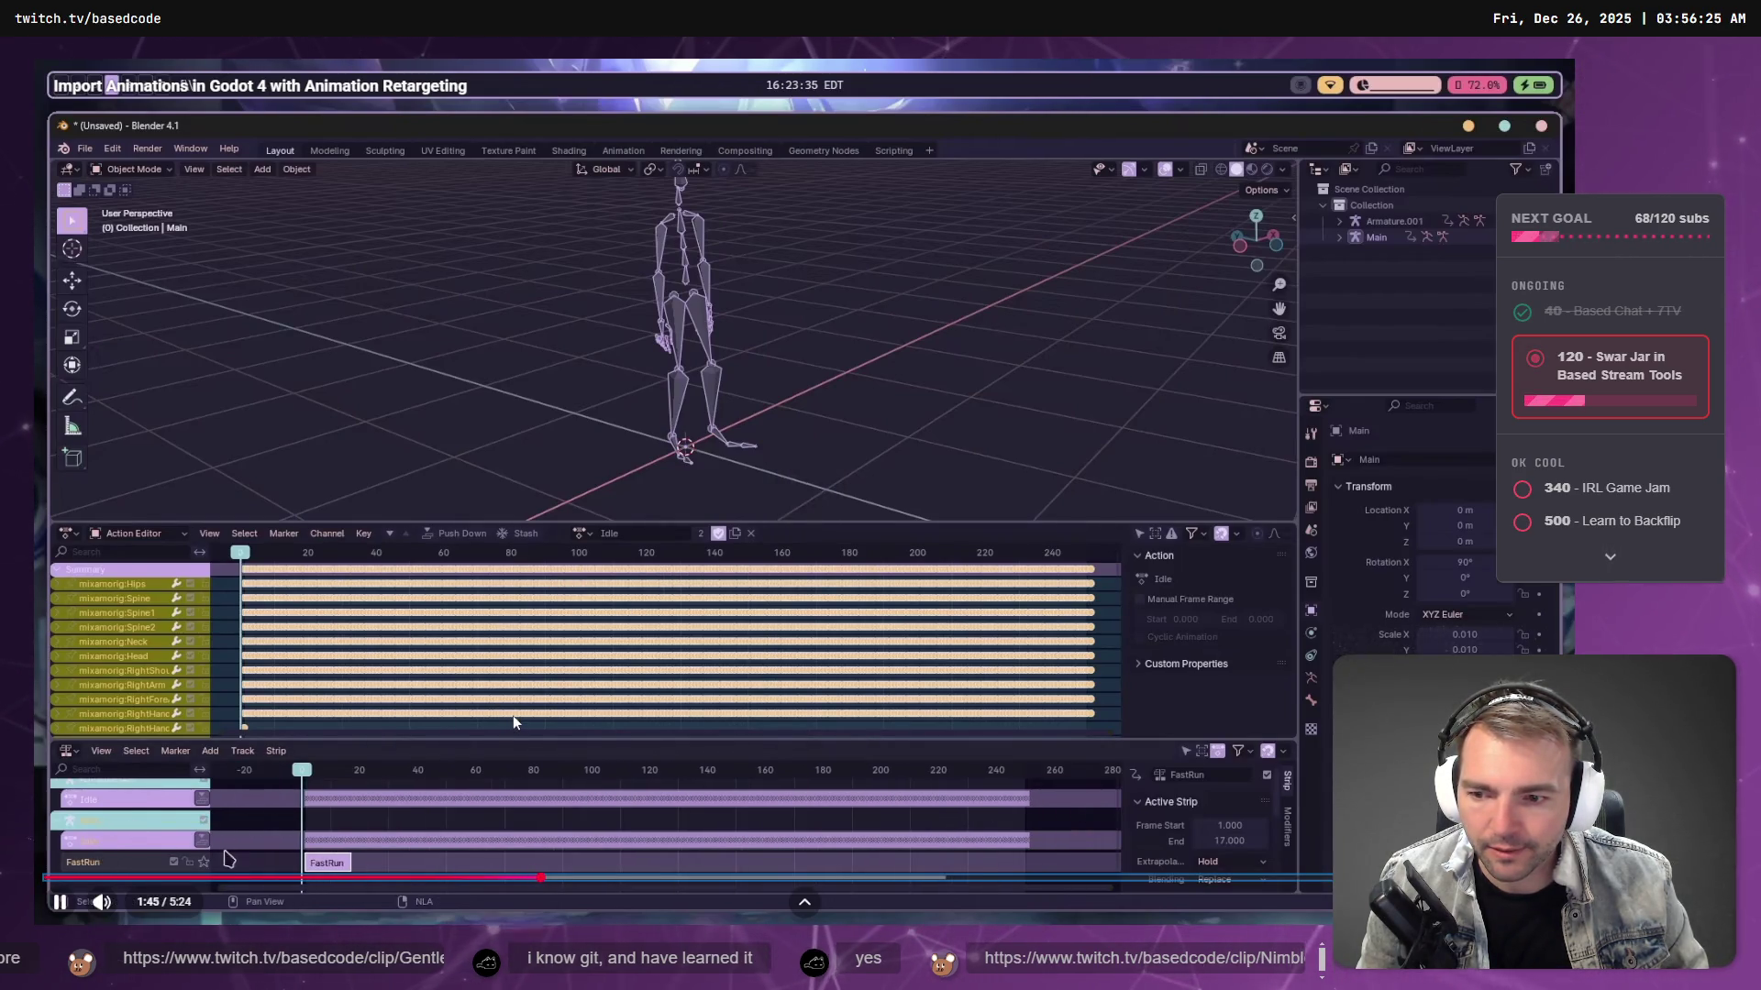
left_click(514, 715)
key("alt+Tab")
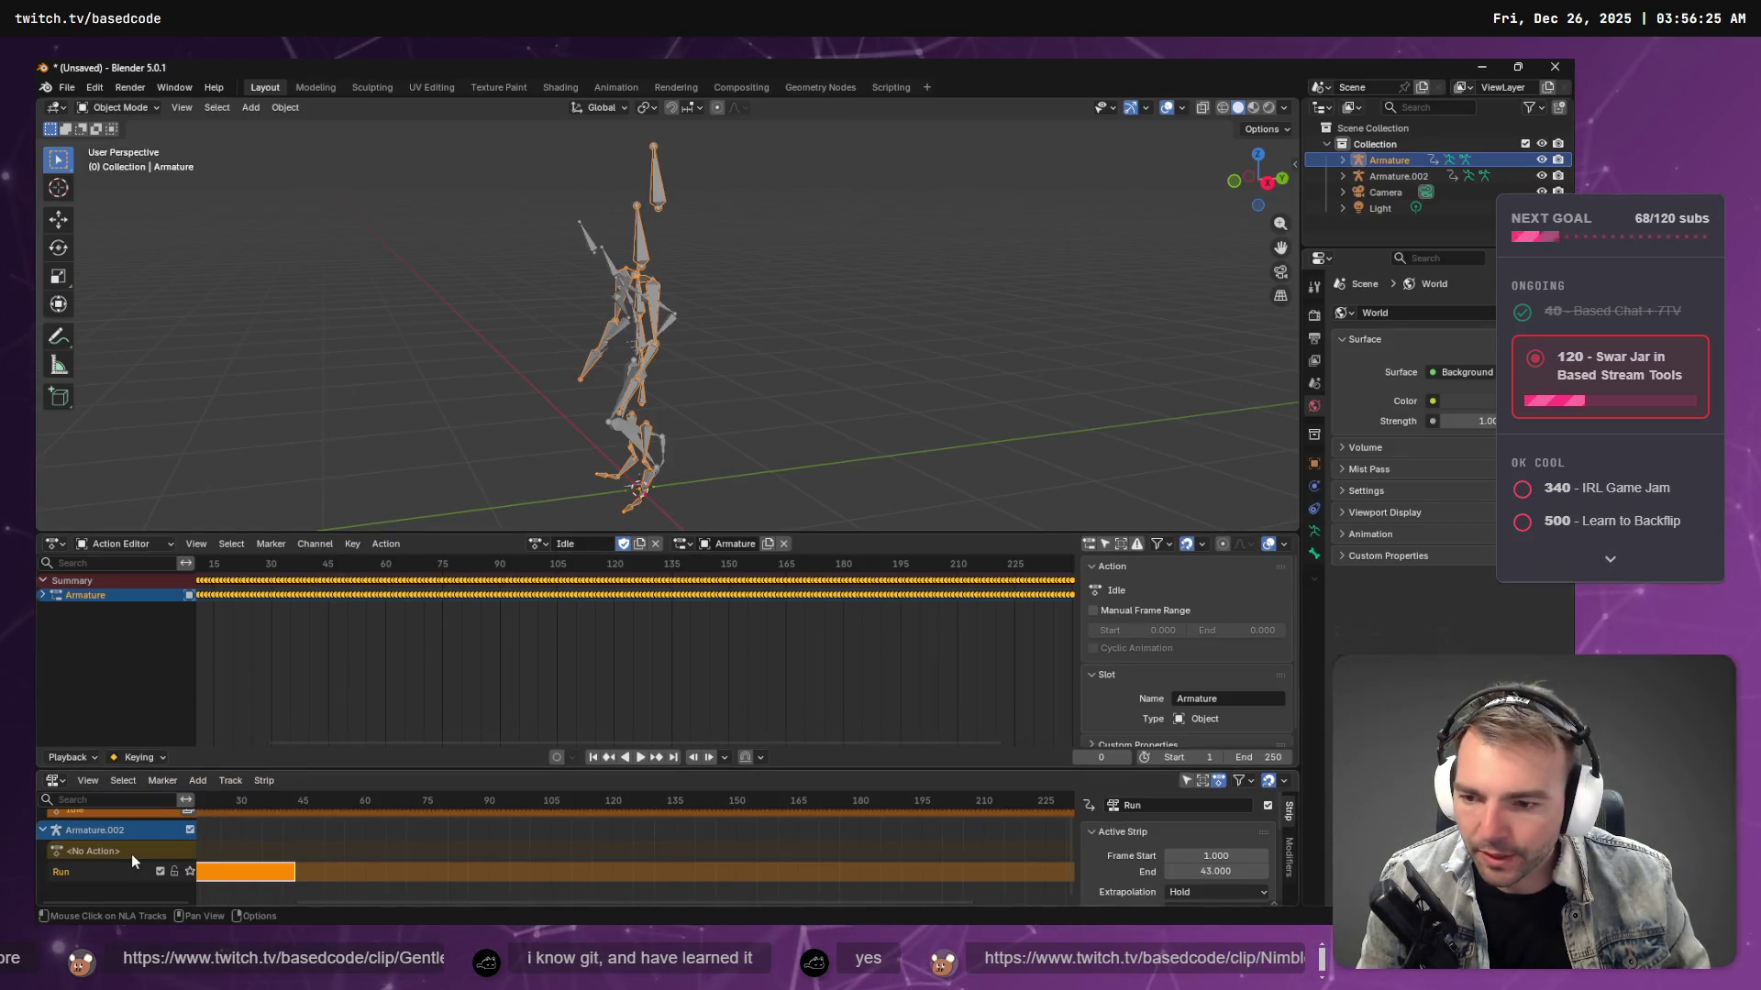
left_click(117, 850)
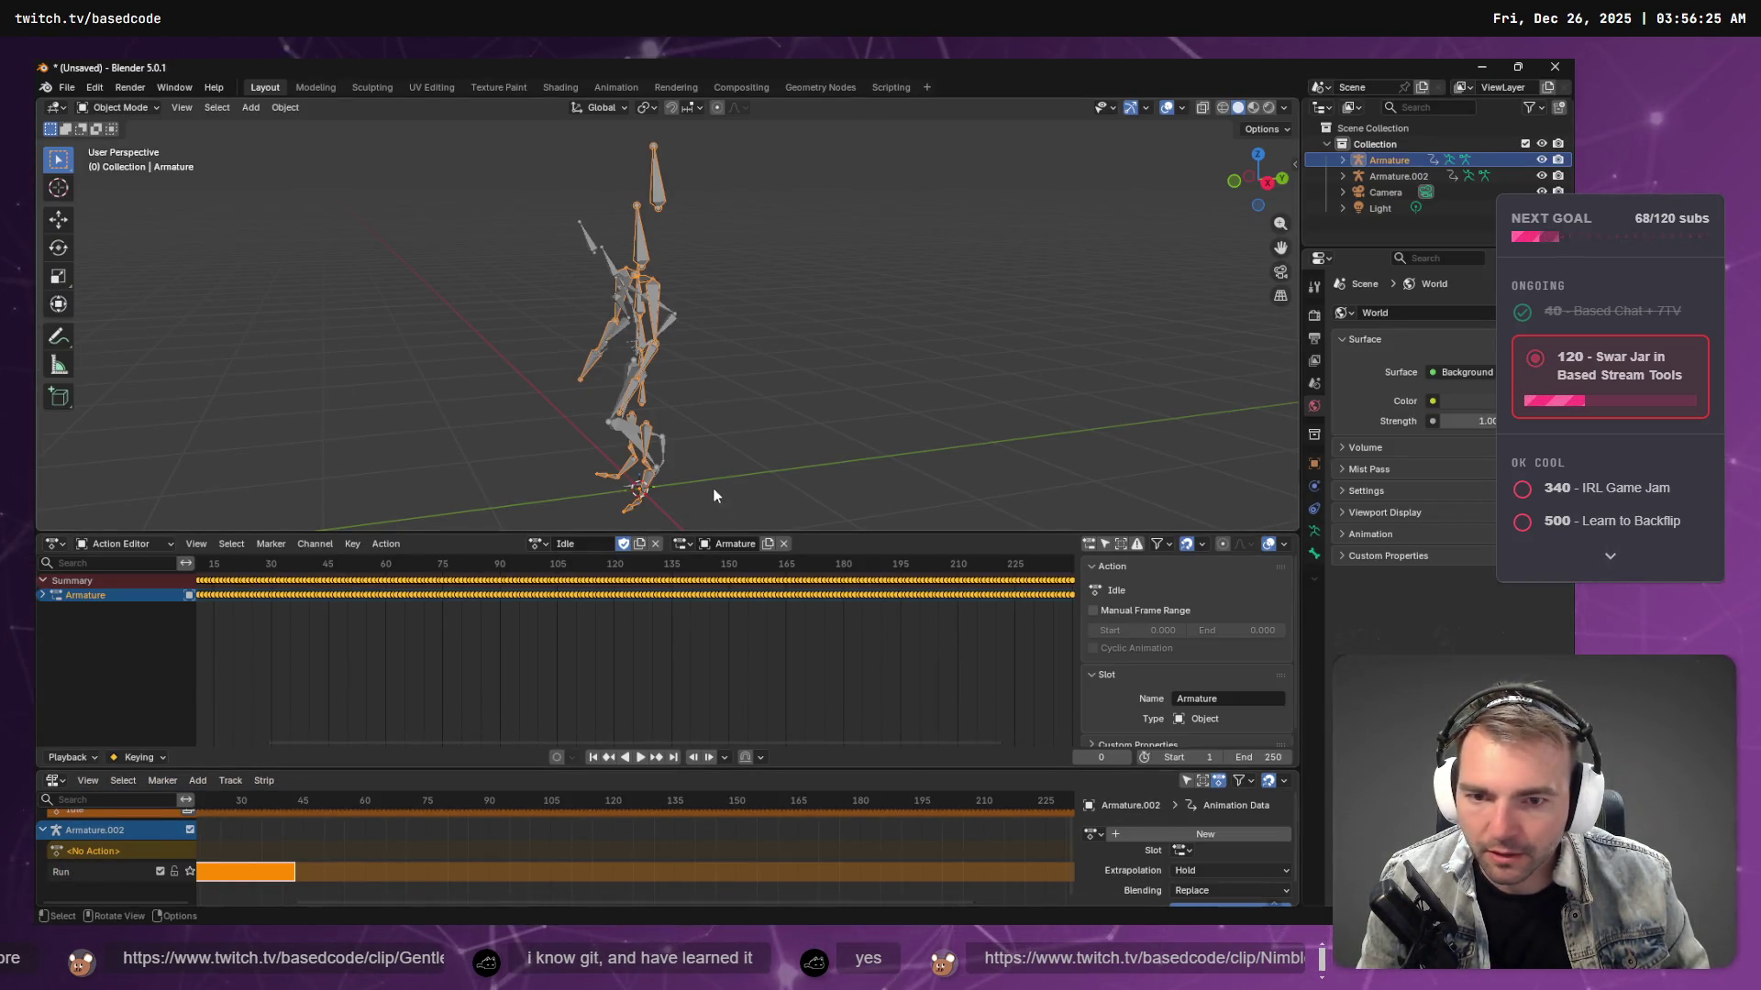
scroll(102, 832, "up", 2)
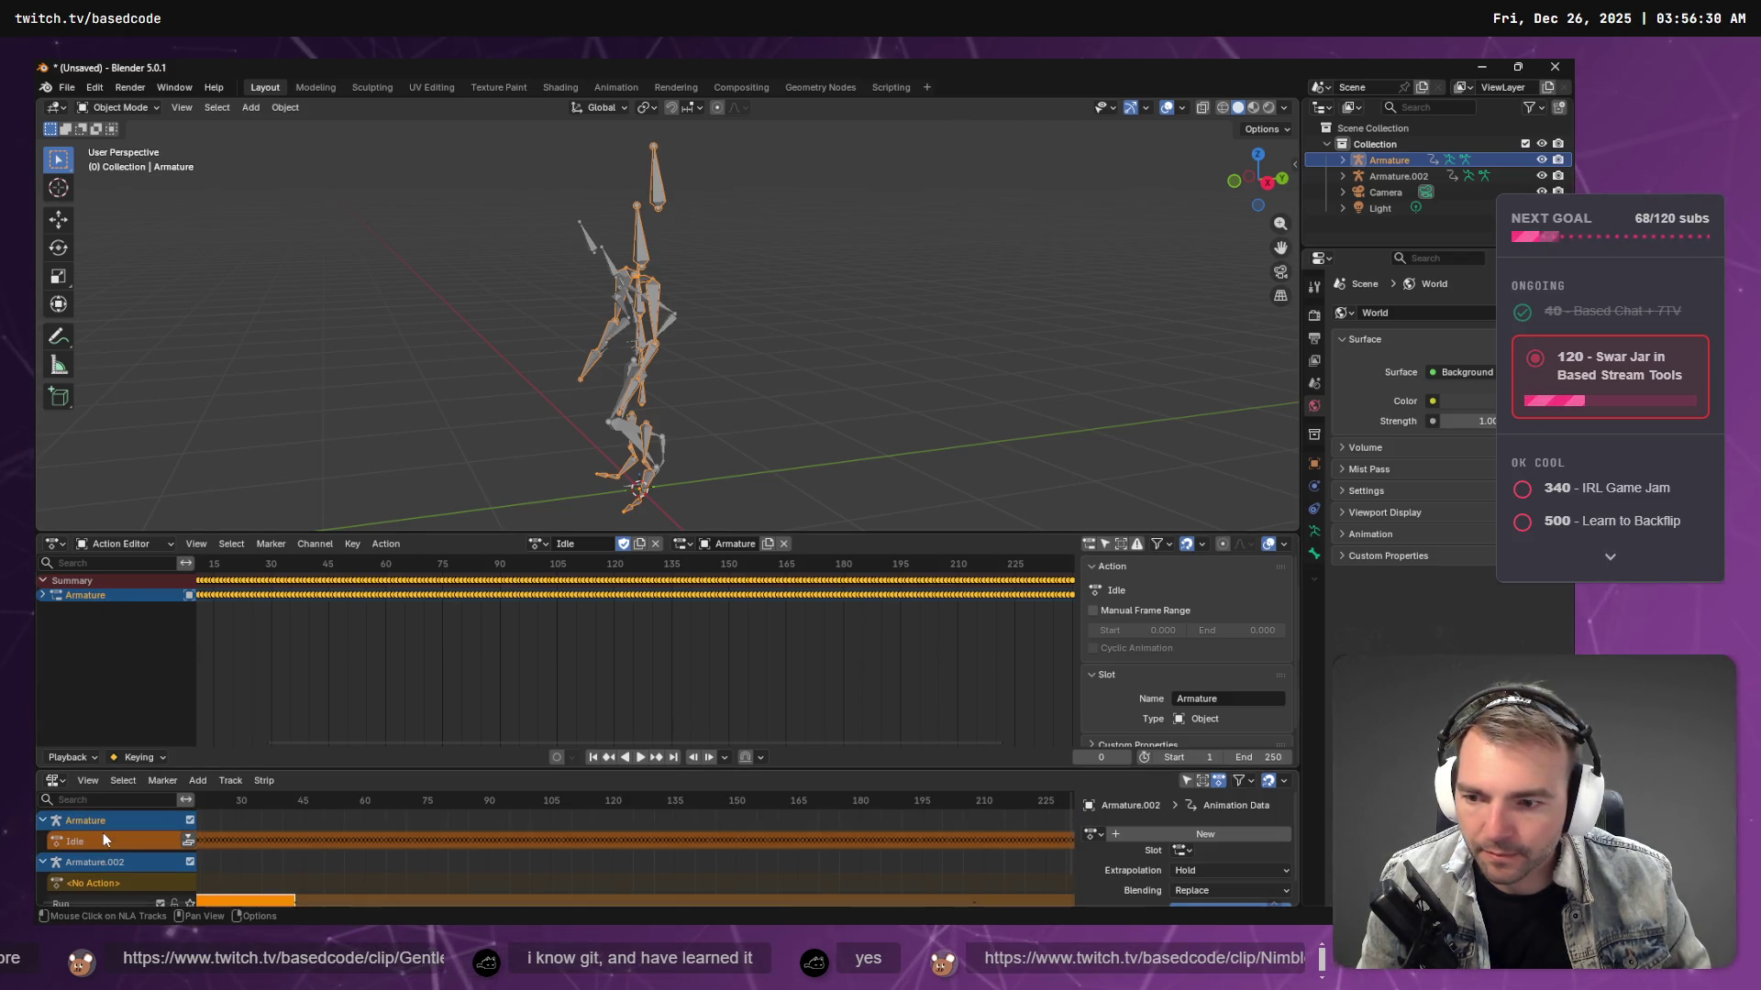
left_click(86, 864)
scroll(165, 836, "down", 2)
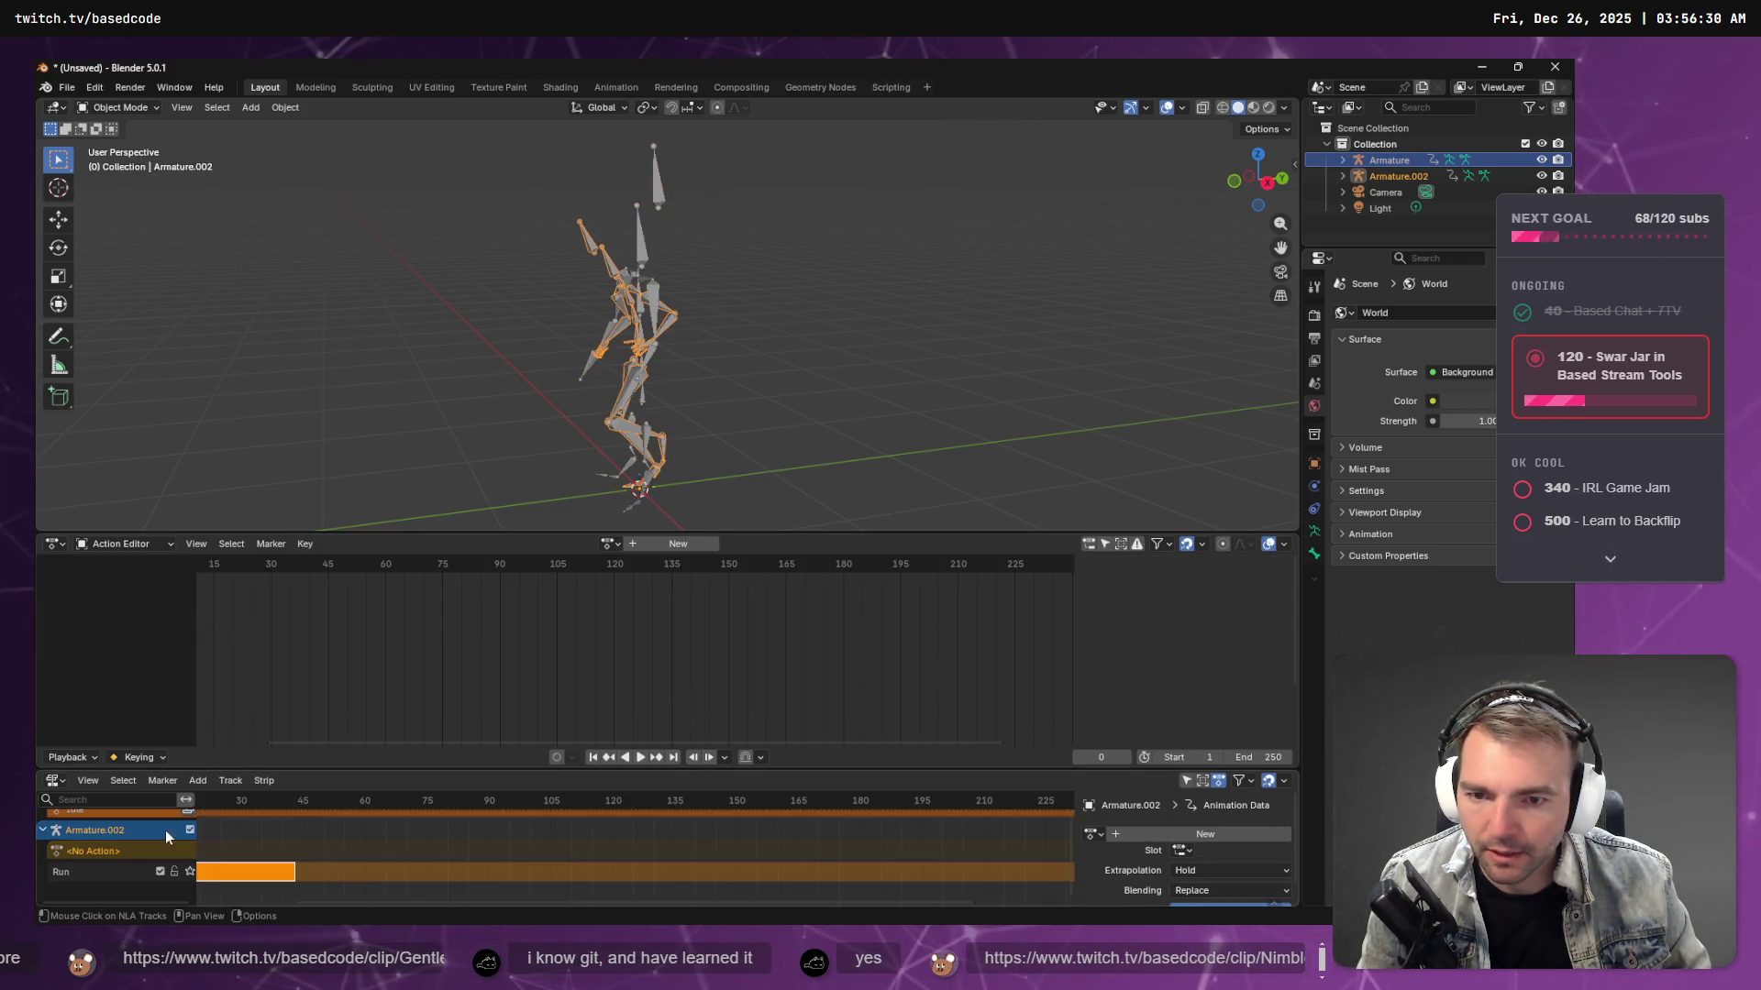
- Assign Idle to Armature.002 and test pushing it down, undoing the last push-down
left_click(613, 547)
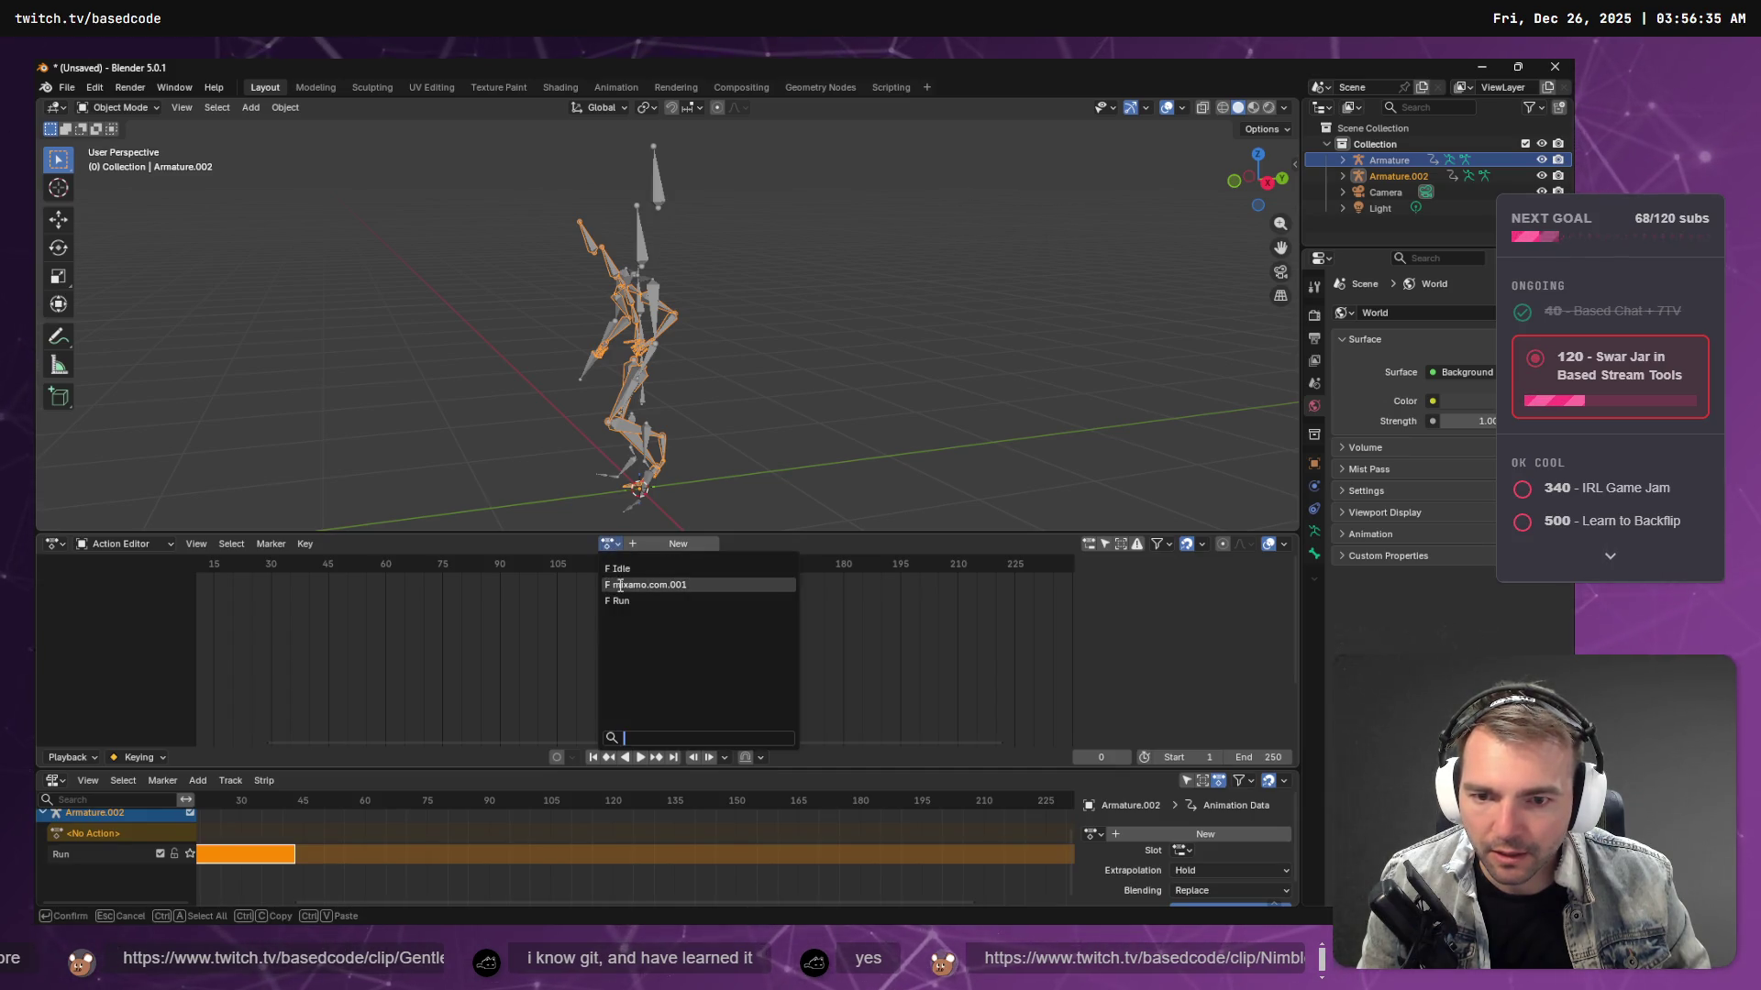
left_click(642, 579)
left_click(189, 829)
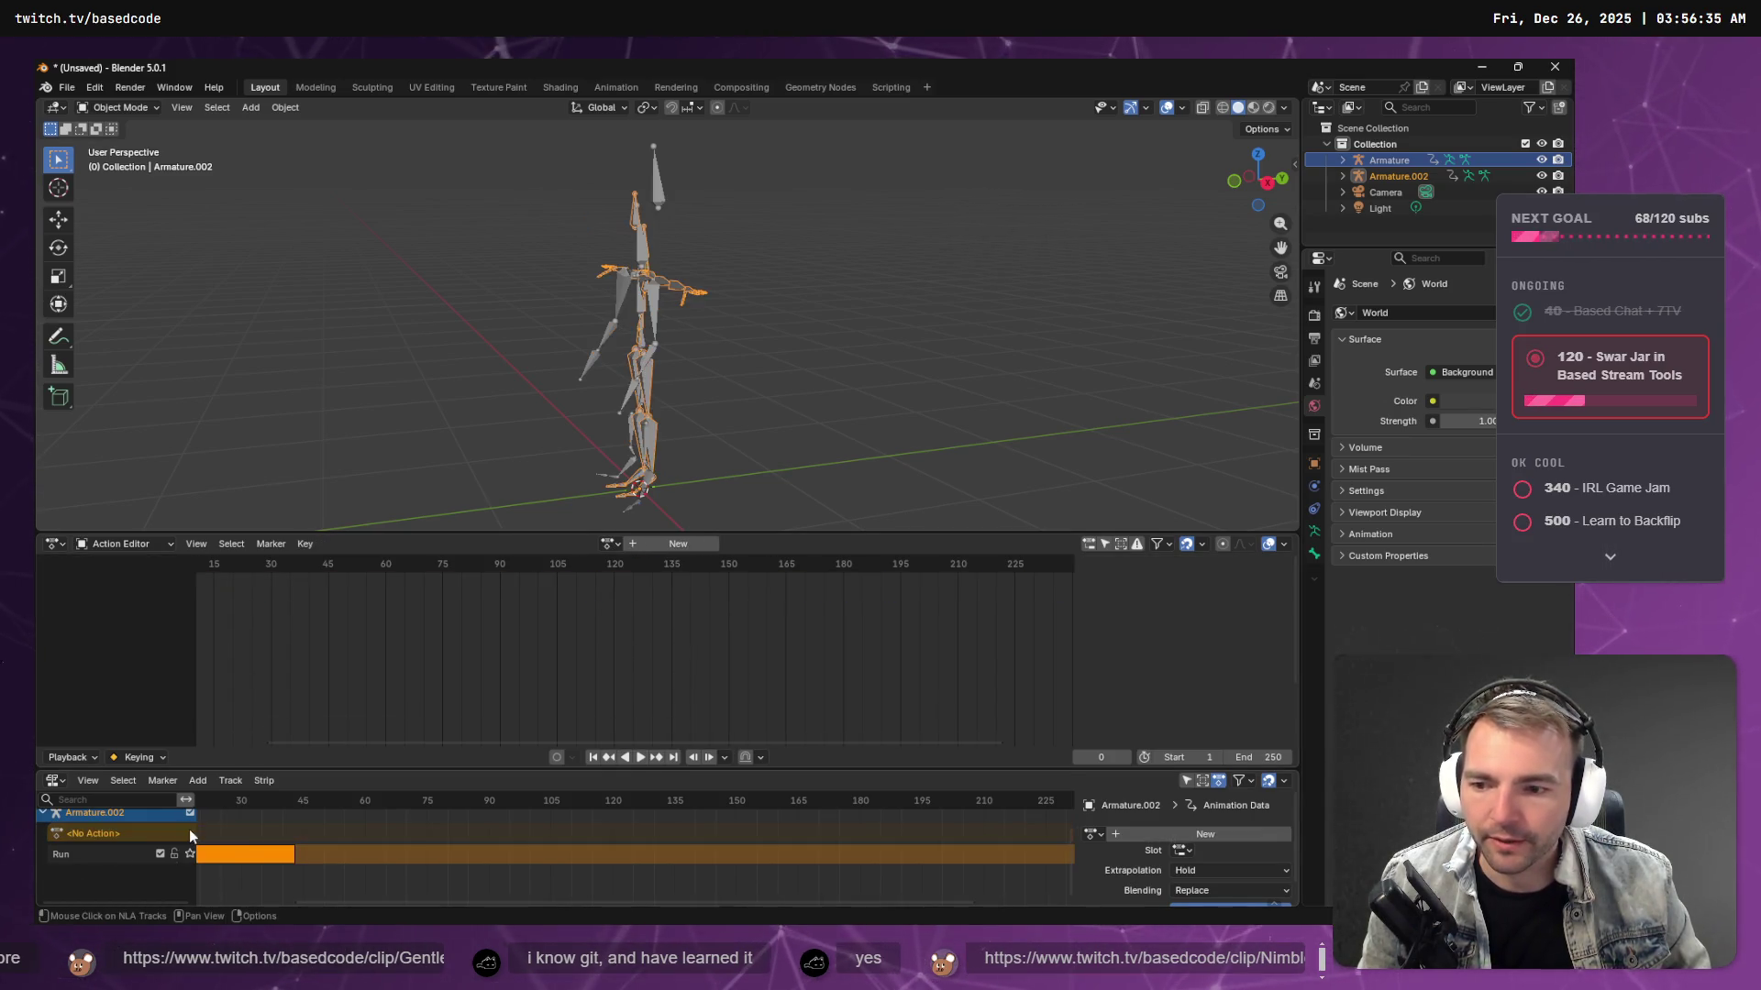
key("Home")
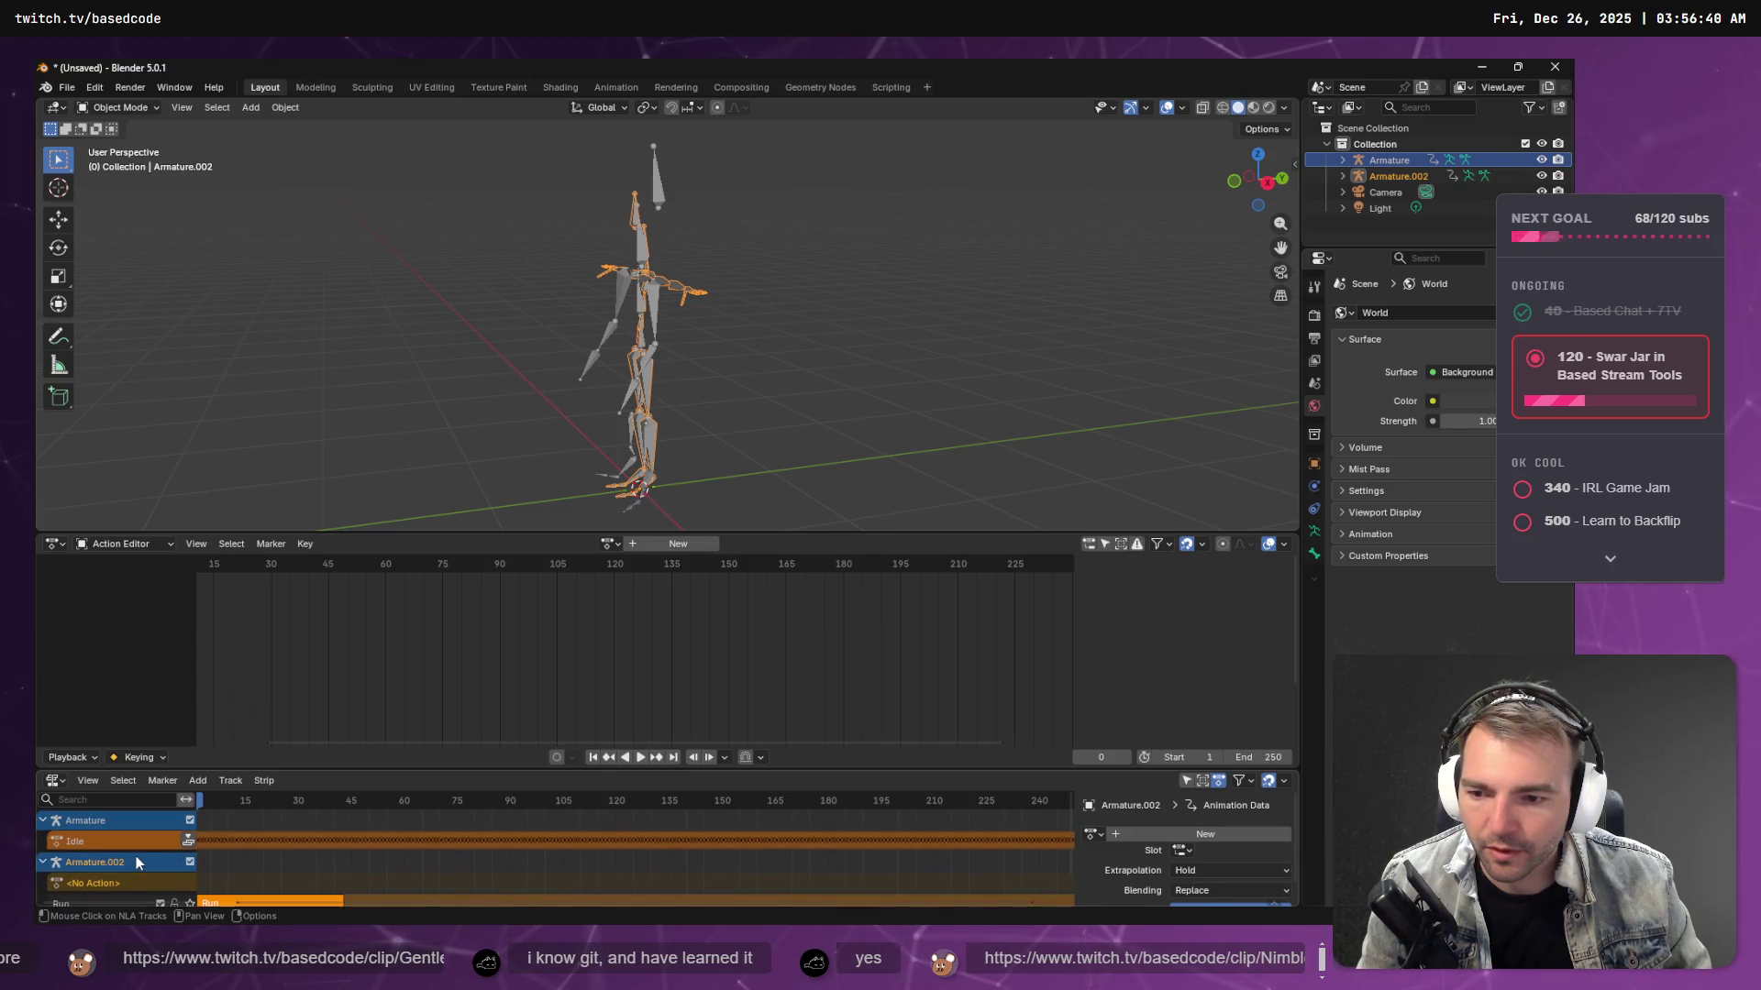
left_click(135, 862)
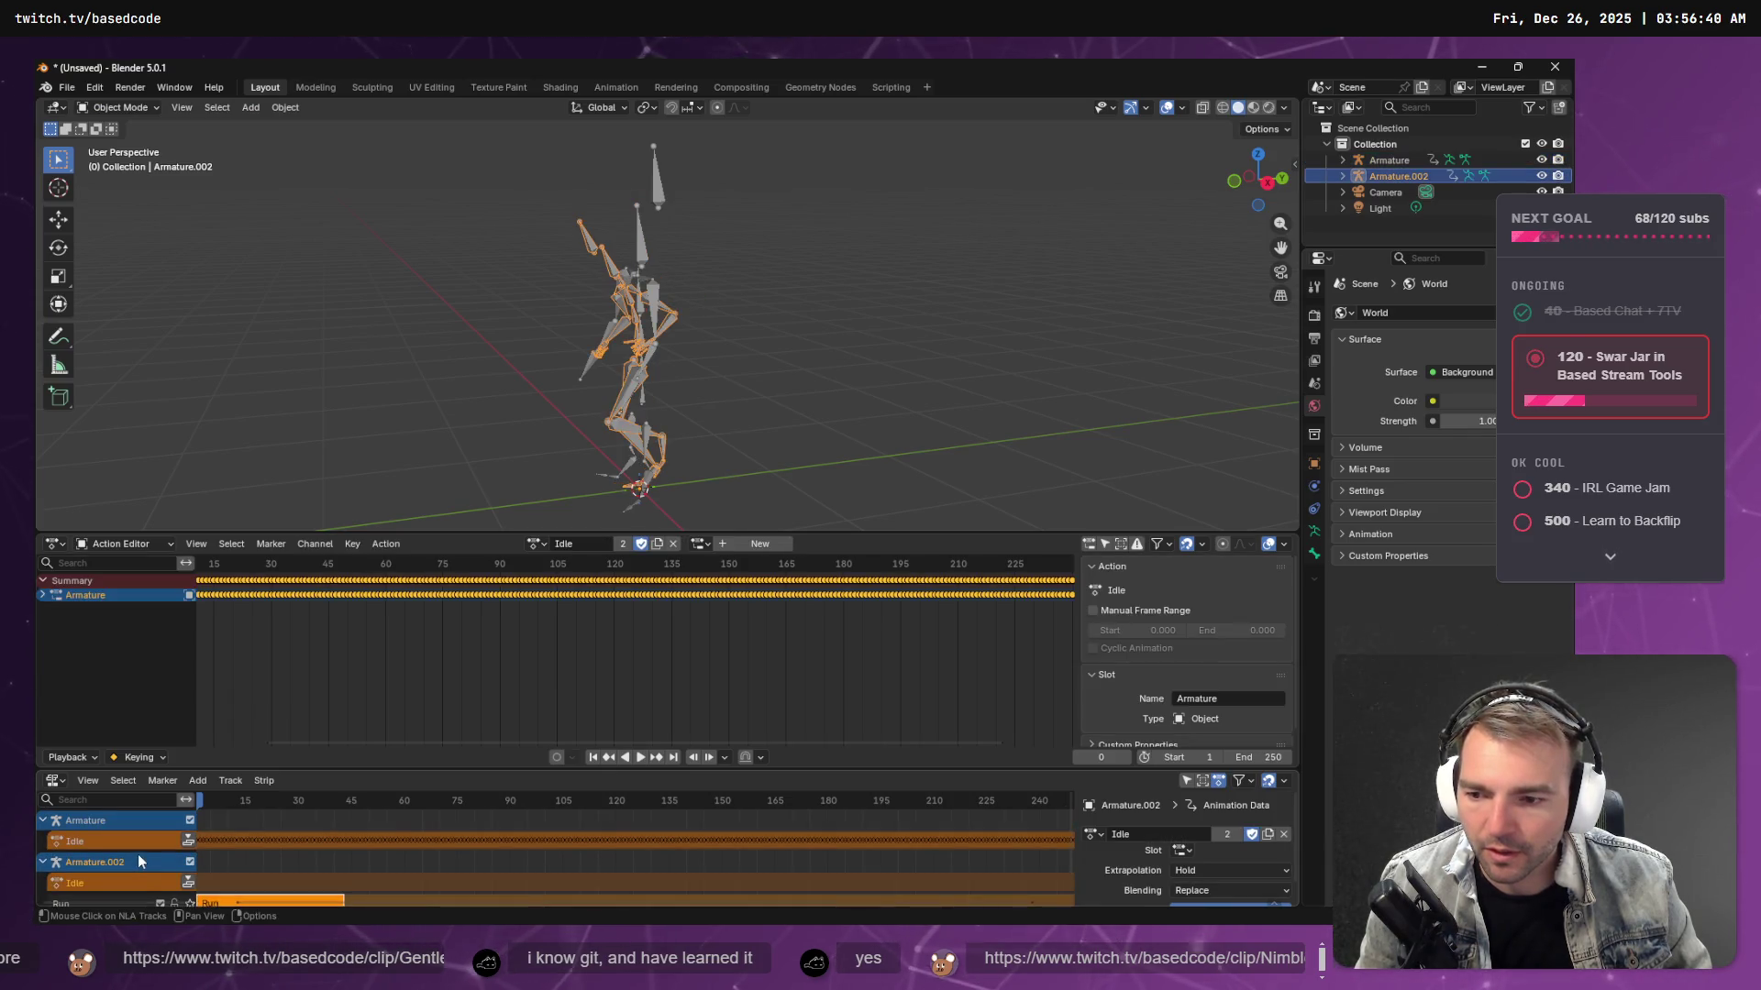
scroll(138, 854, "down", 1)
left_click(137, 874)
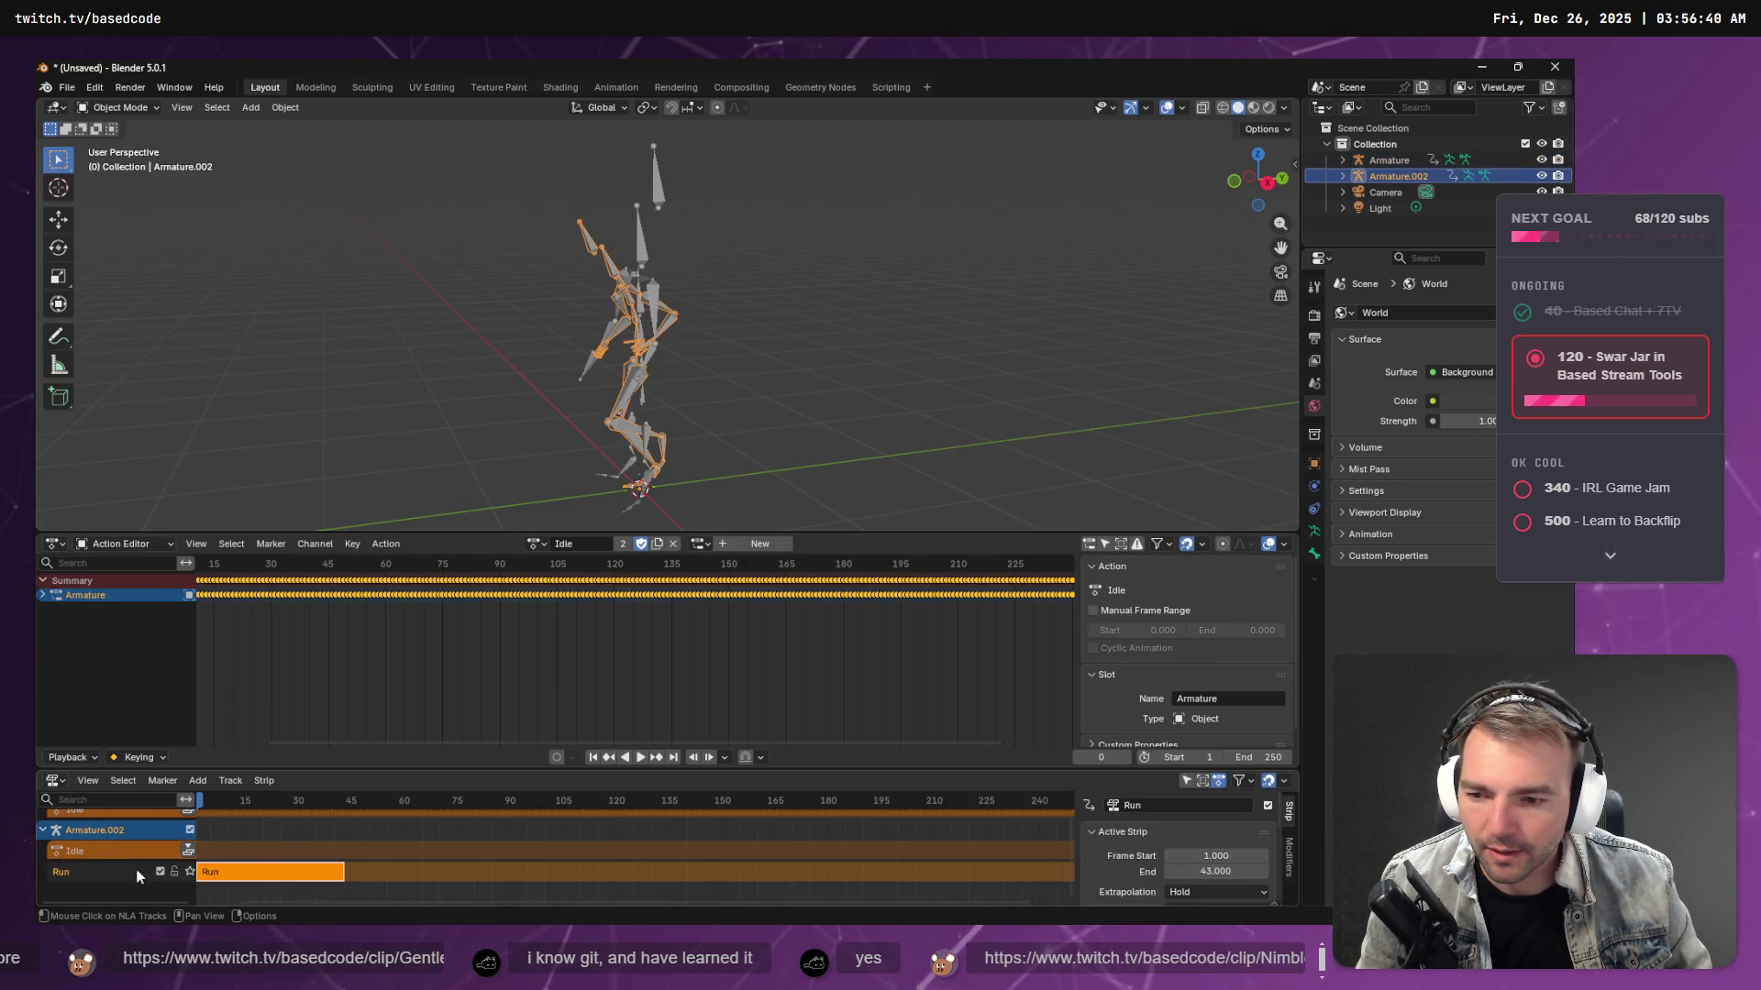
left_click(187, 851)
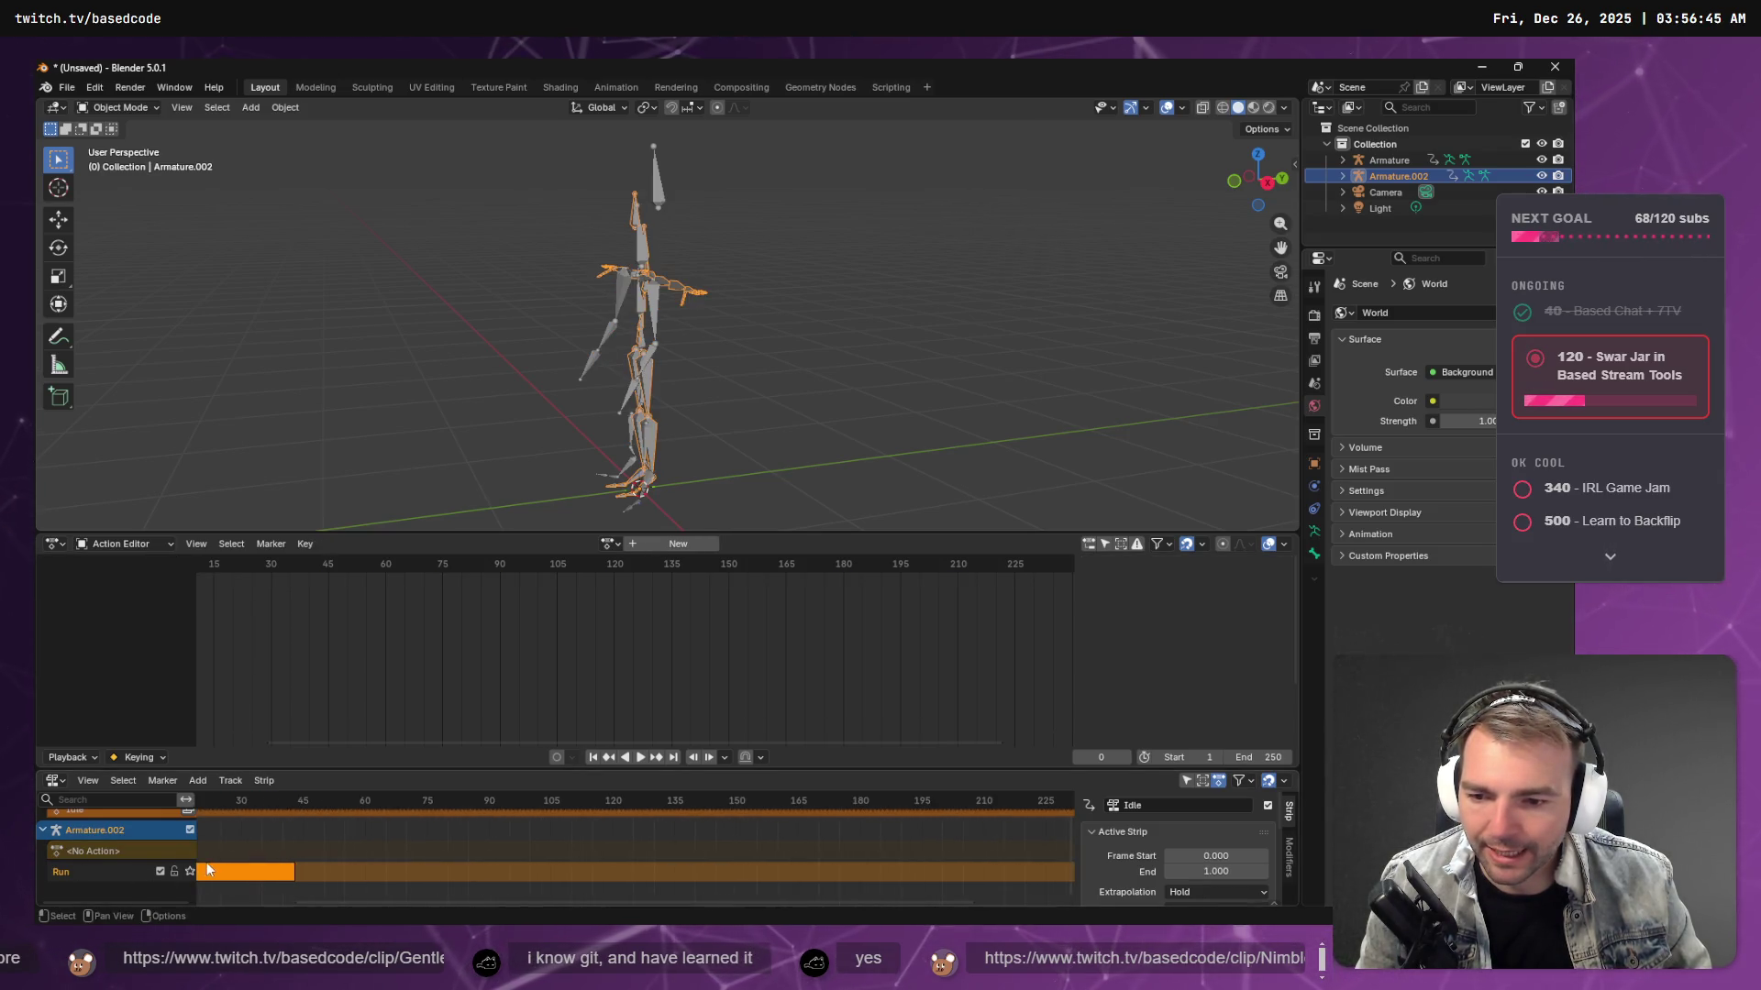
key("ctrl+z")
- Rewatch the tutorial's NLA step from about 1:29, then reselect Armature in Blender
key("alt+Tab")
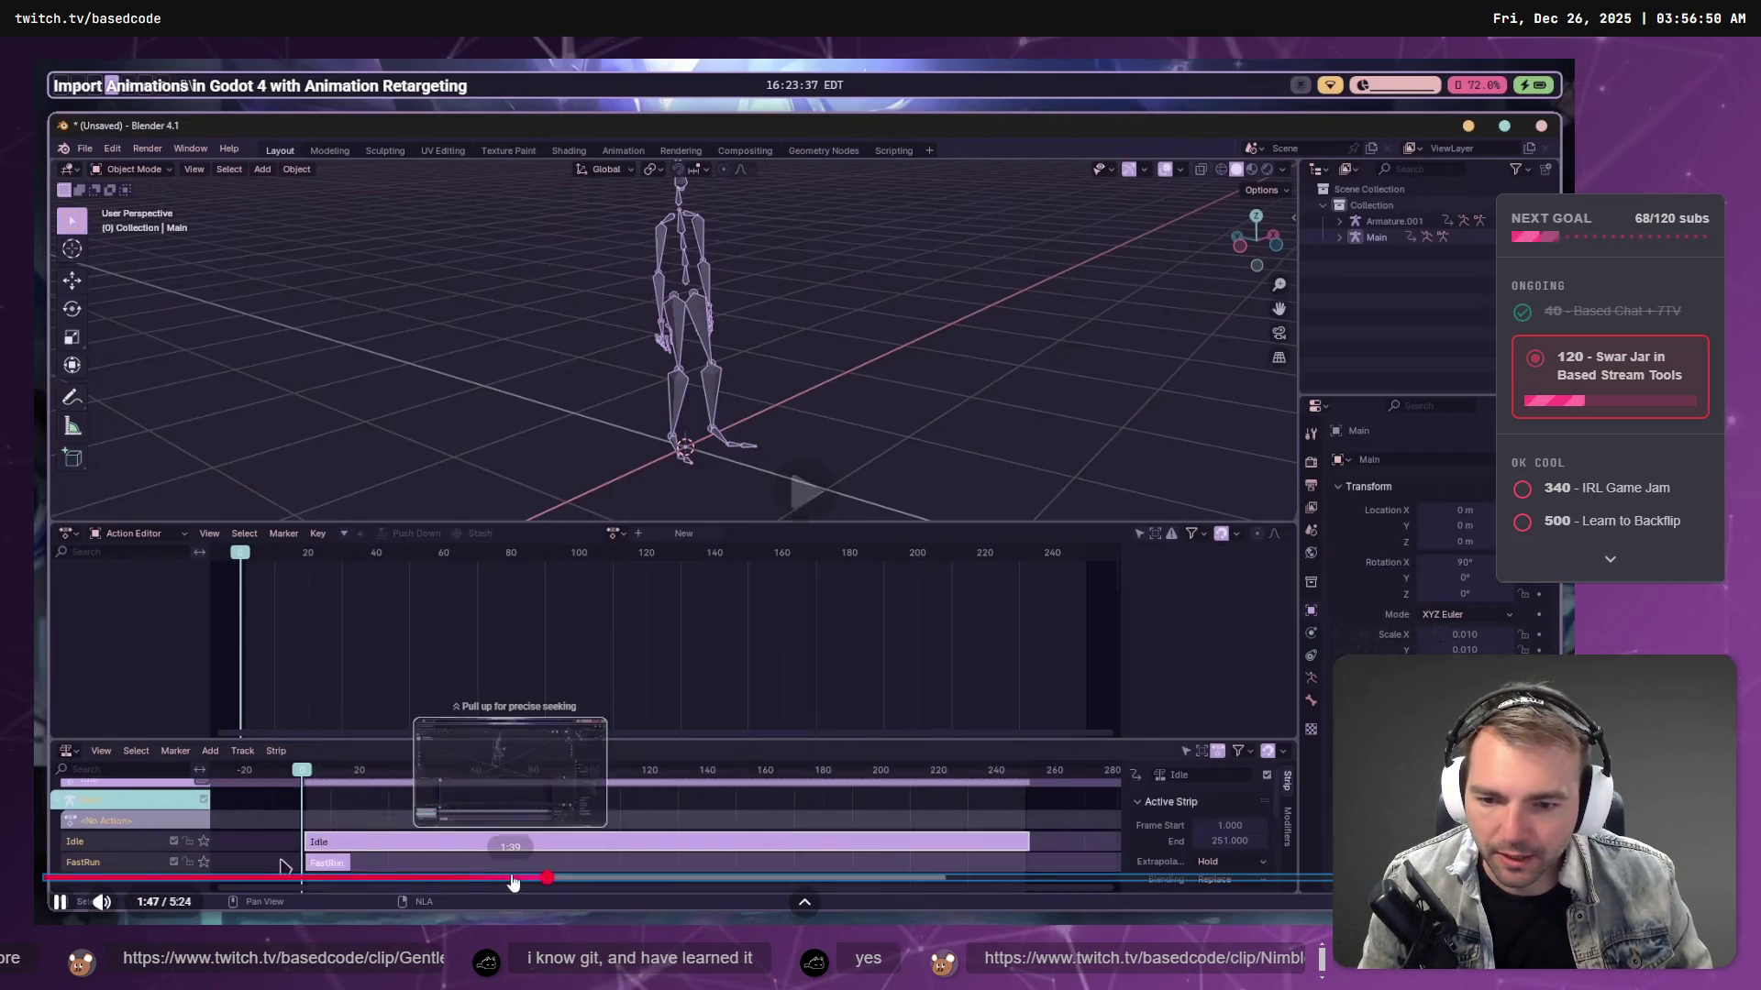
left_click(518, 878)
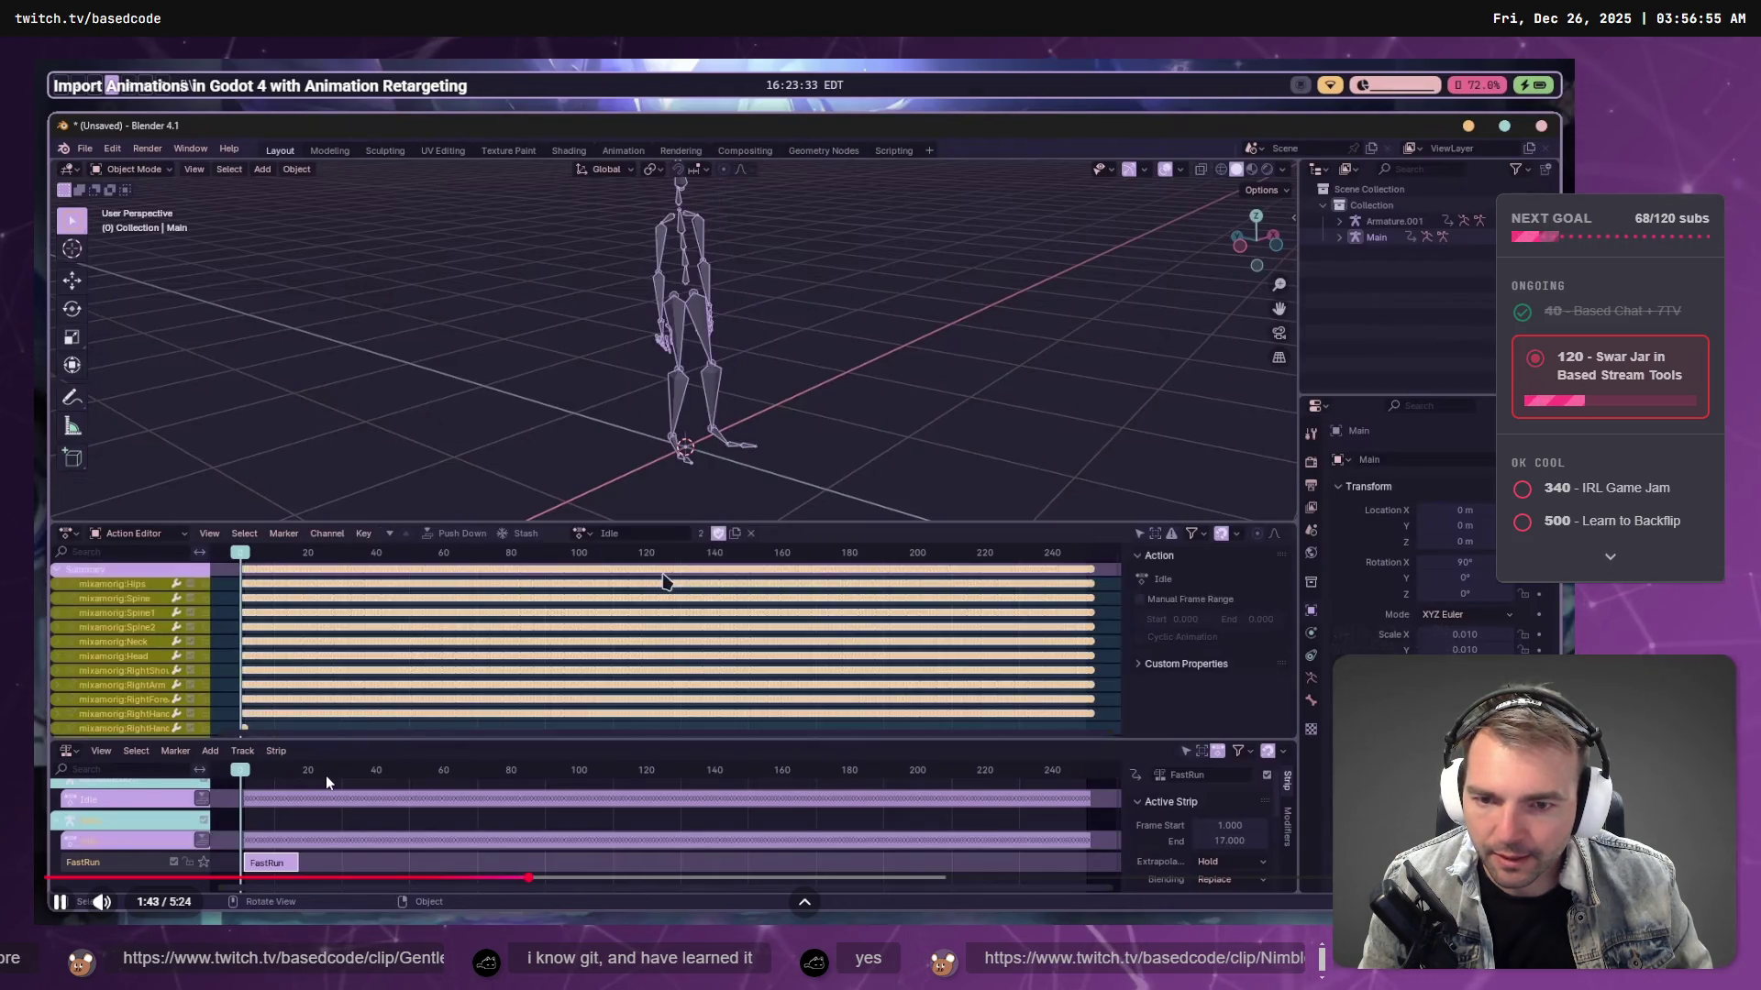
left_click(517, 881)
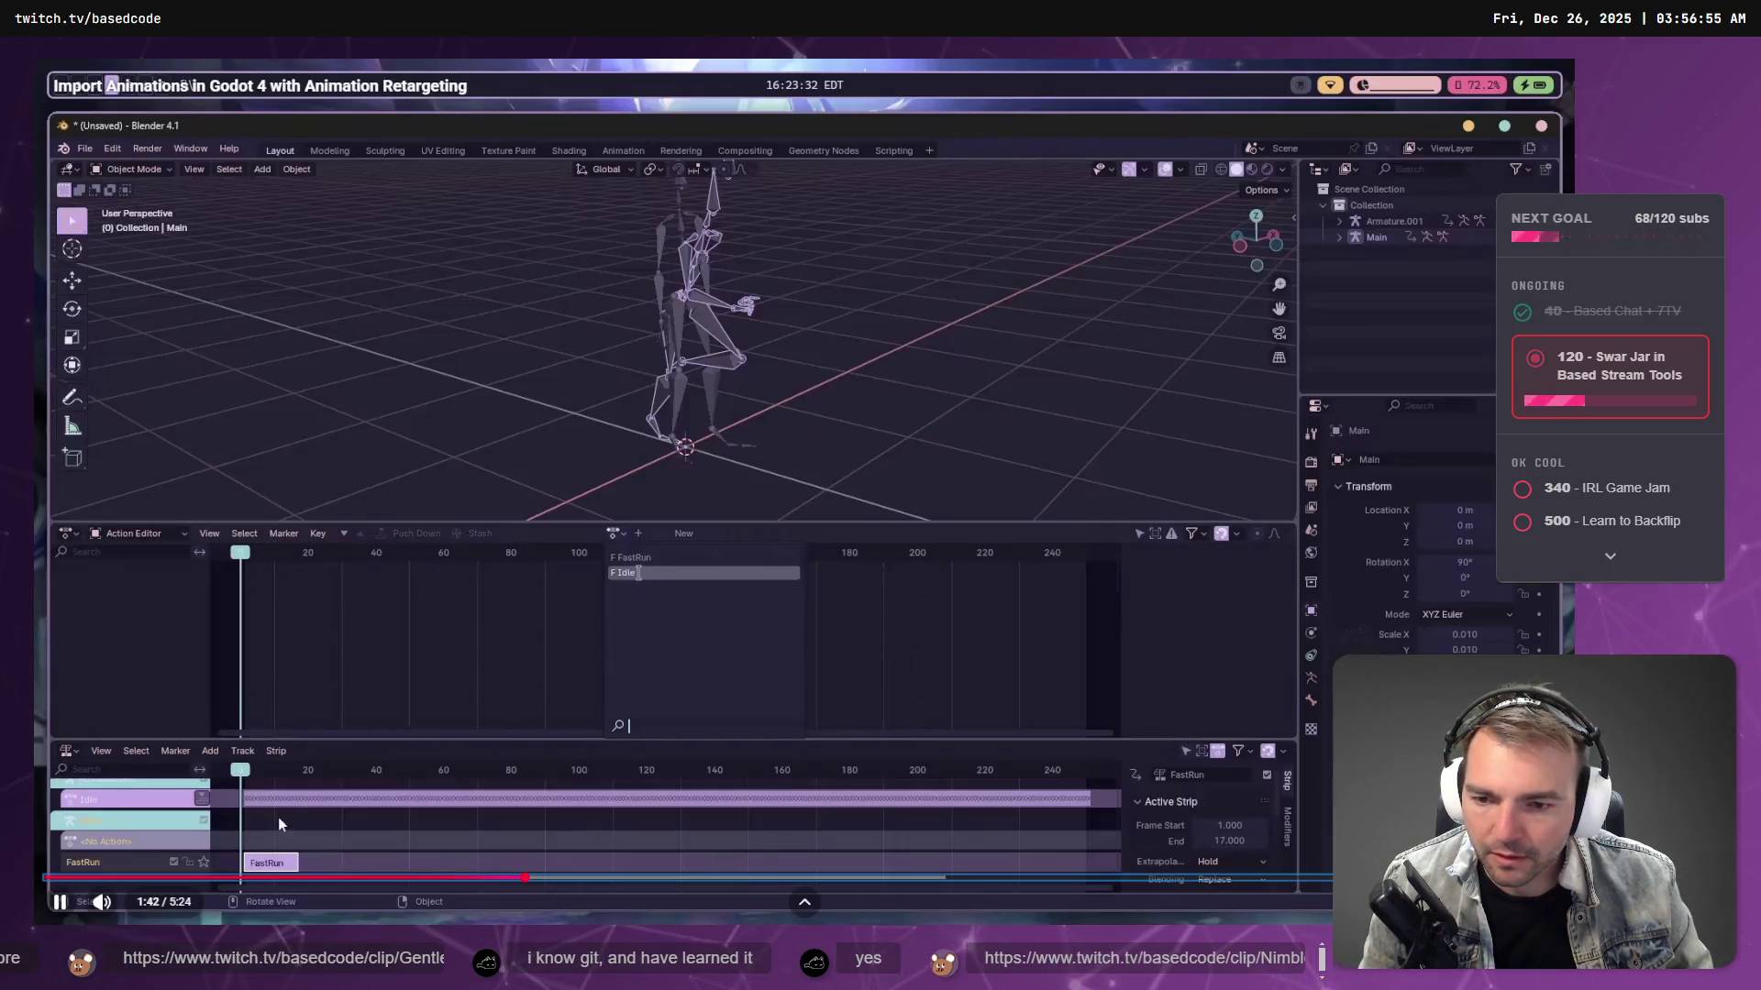
left_click(312, 807)
left_click_drag(395, 879, 470, 879)
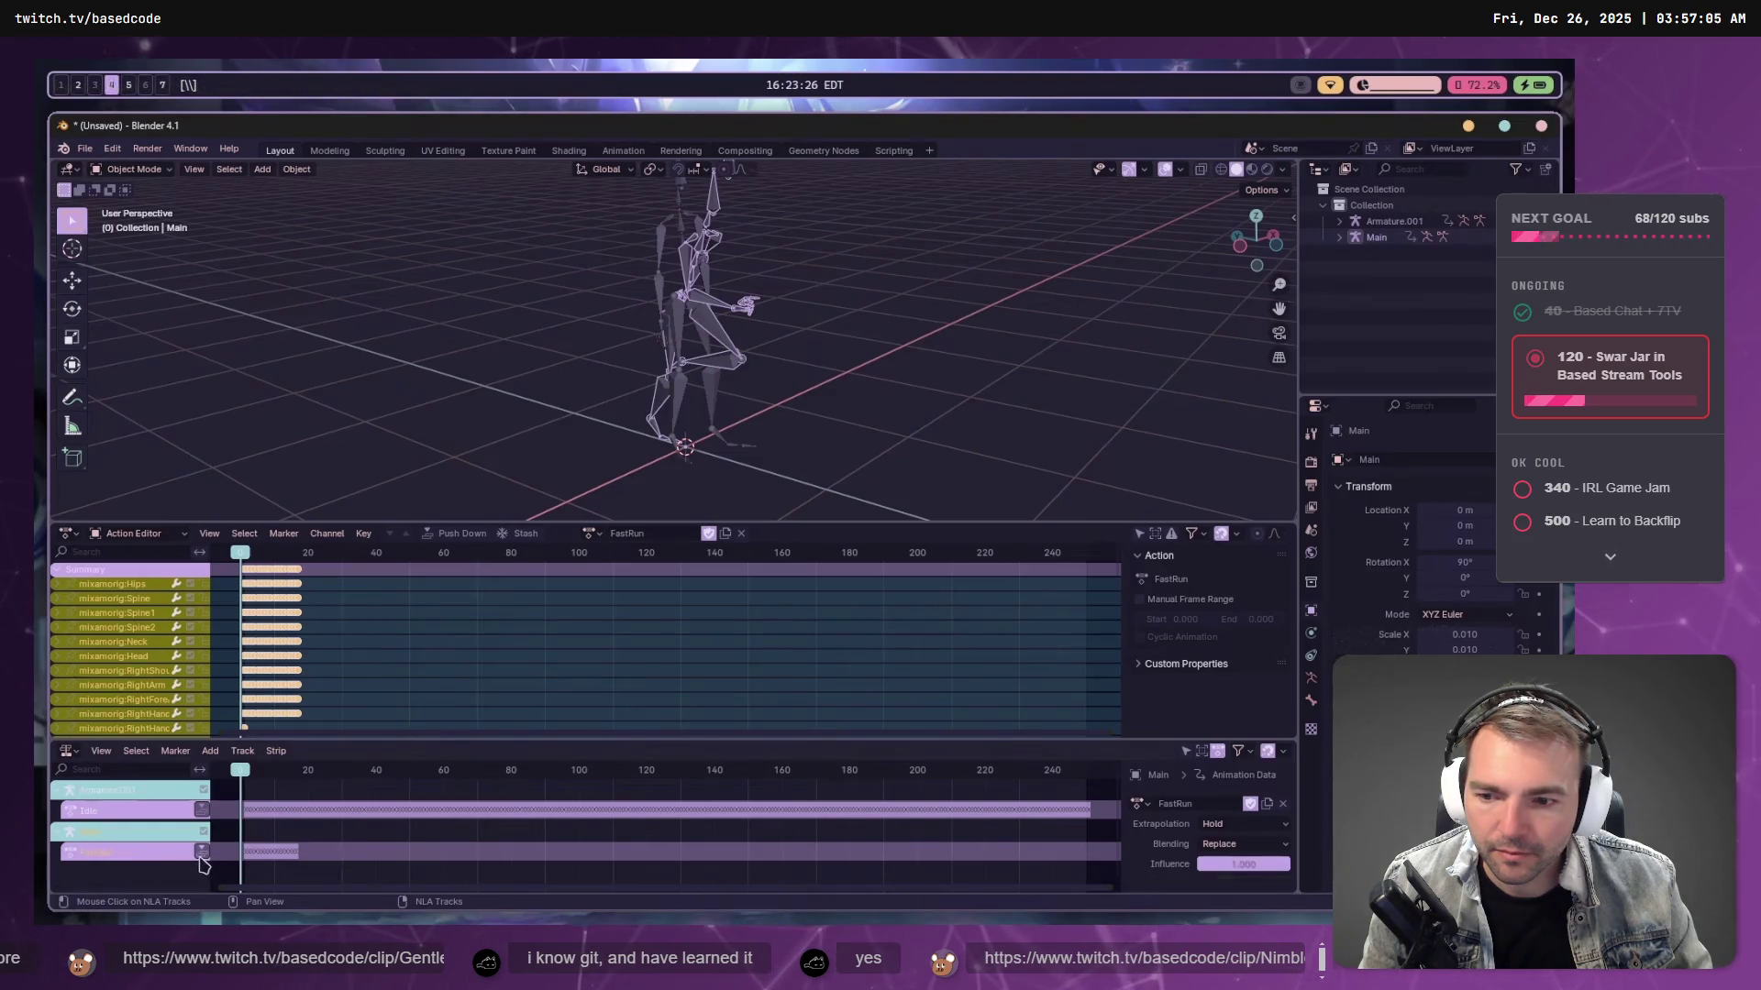
left_click(440, 686)
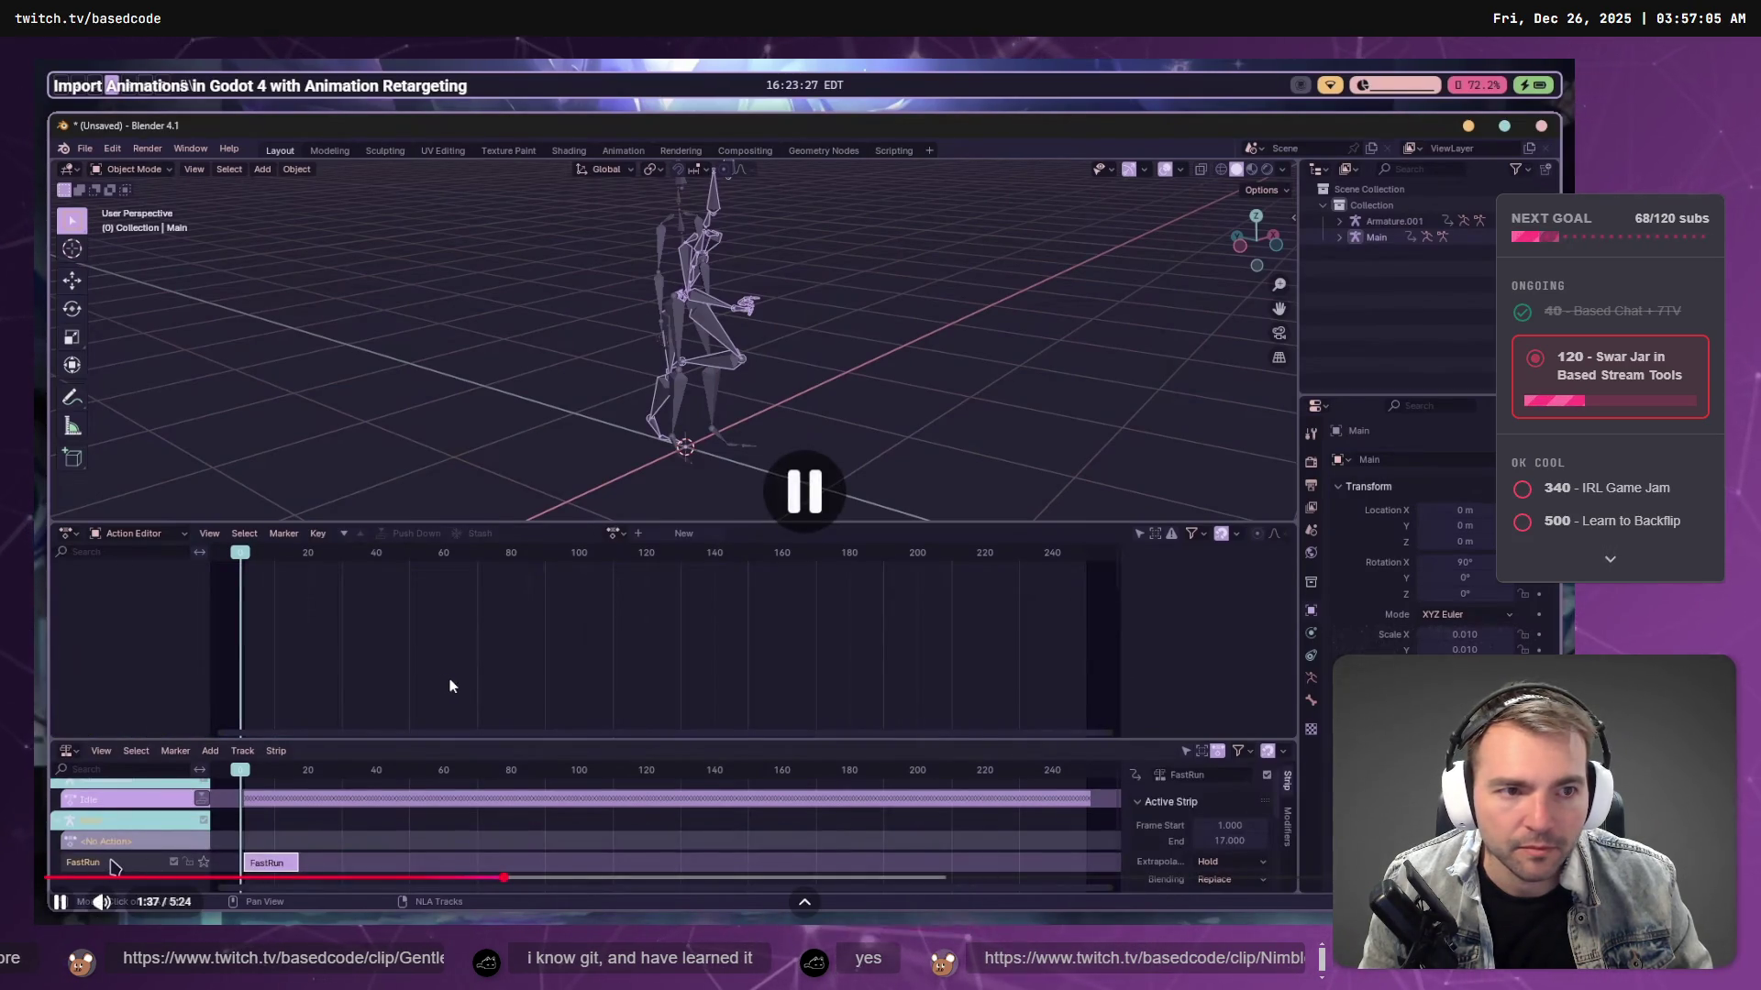
key("alt+Tab")
left_click(1389, 174)
left_click(1386, 161)
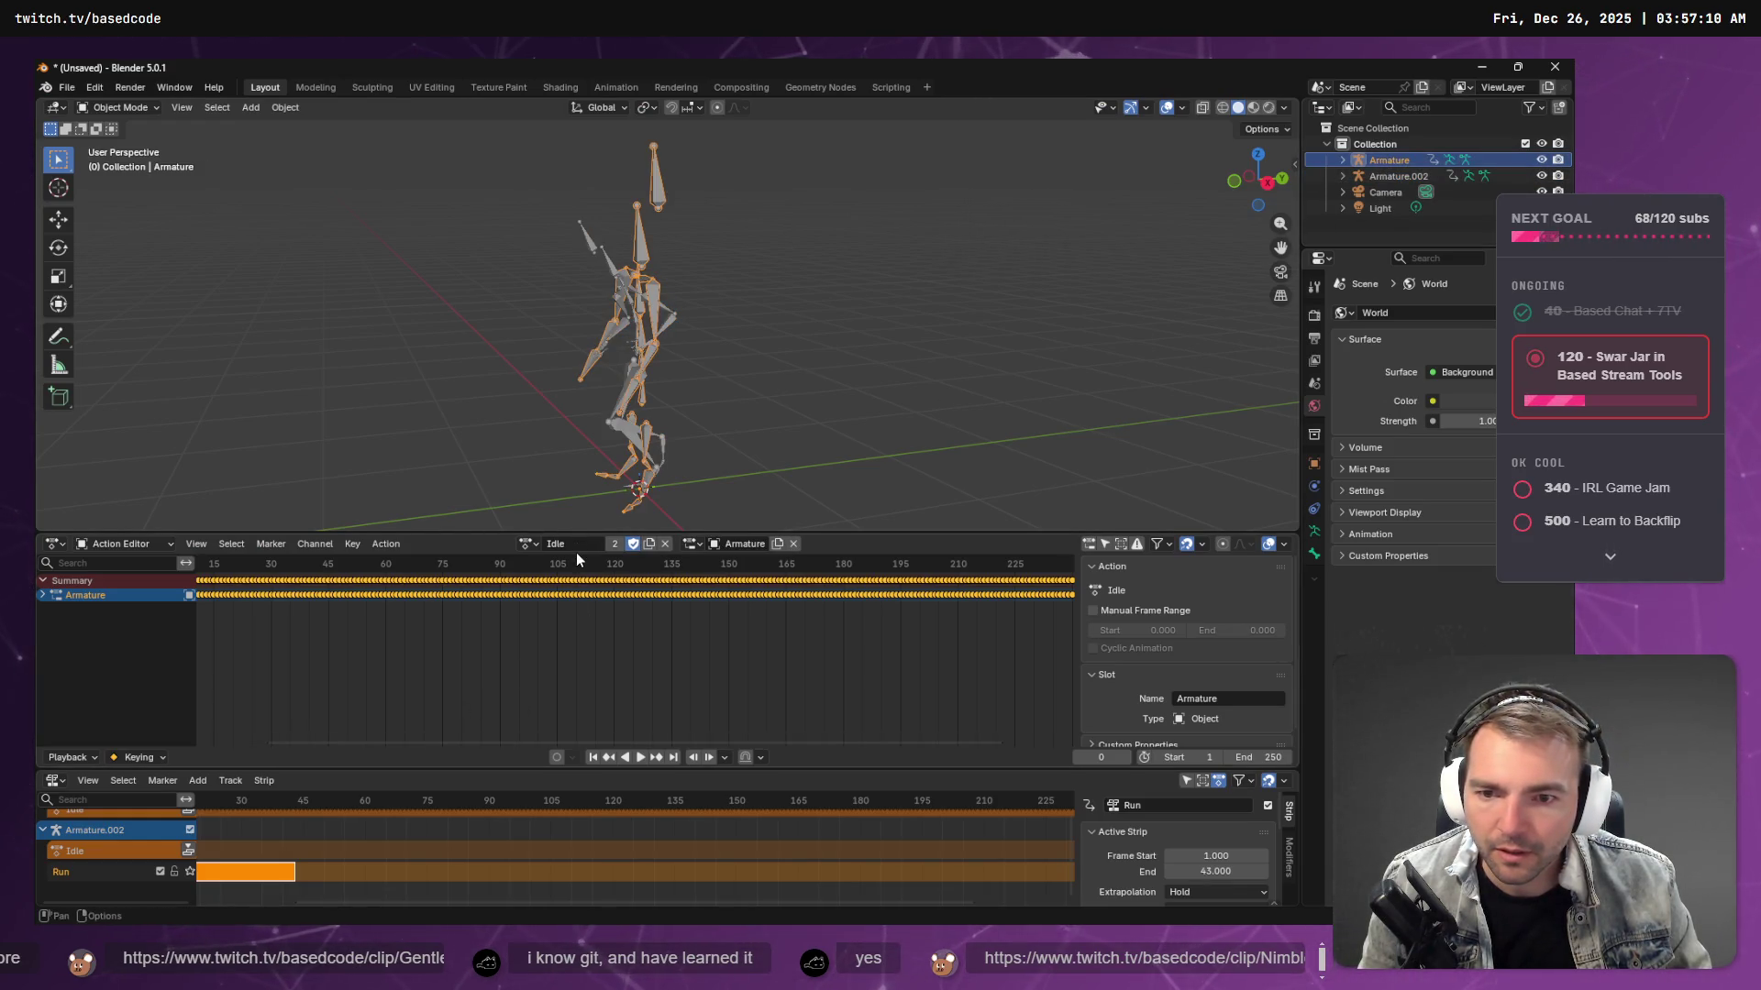
- Push Armature.002's Idle action into a strip, bring it back, and select its Idle and Run tracks
left_click(529, 543)
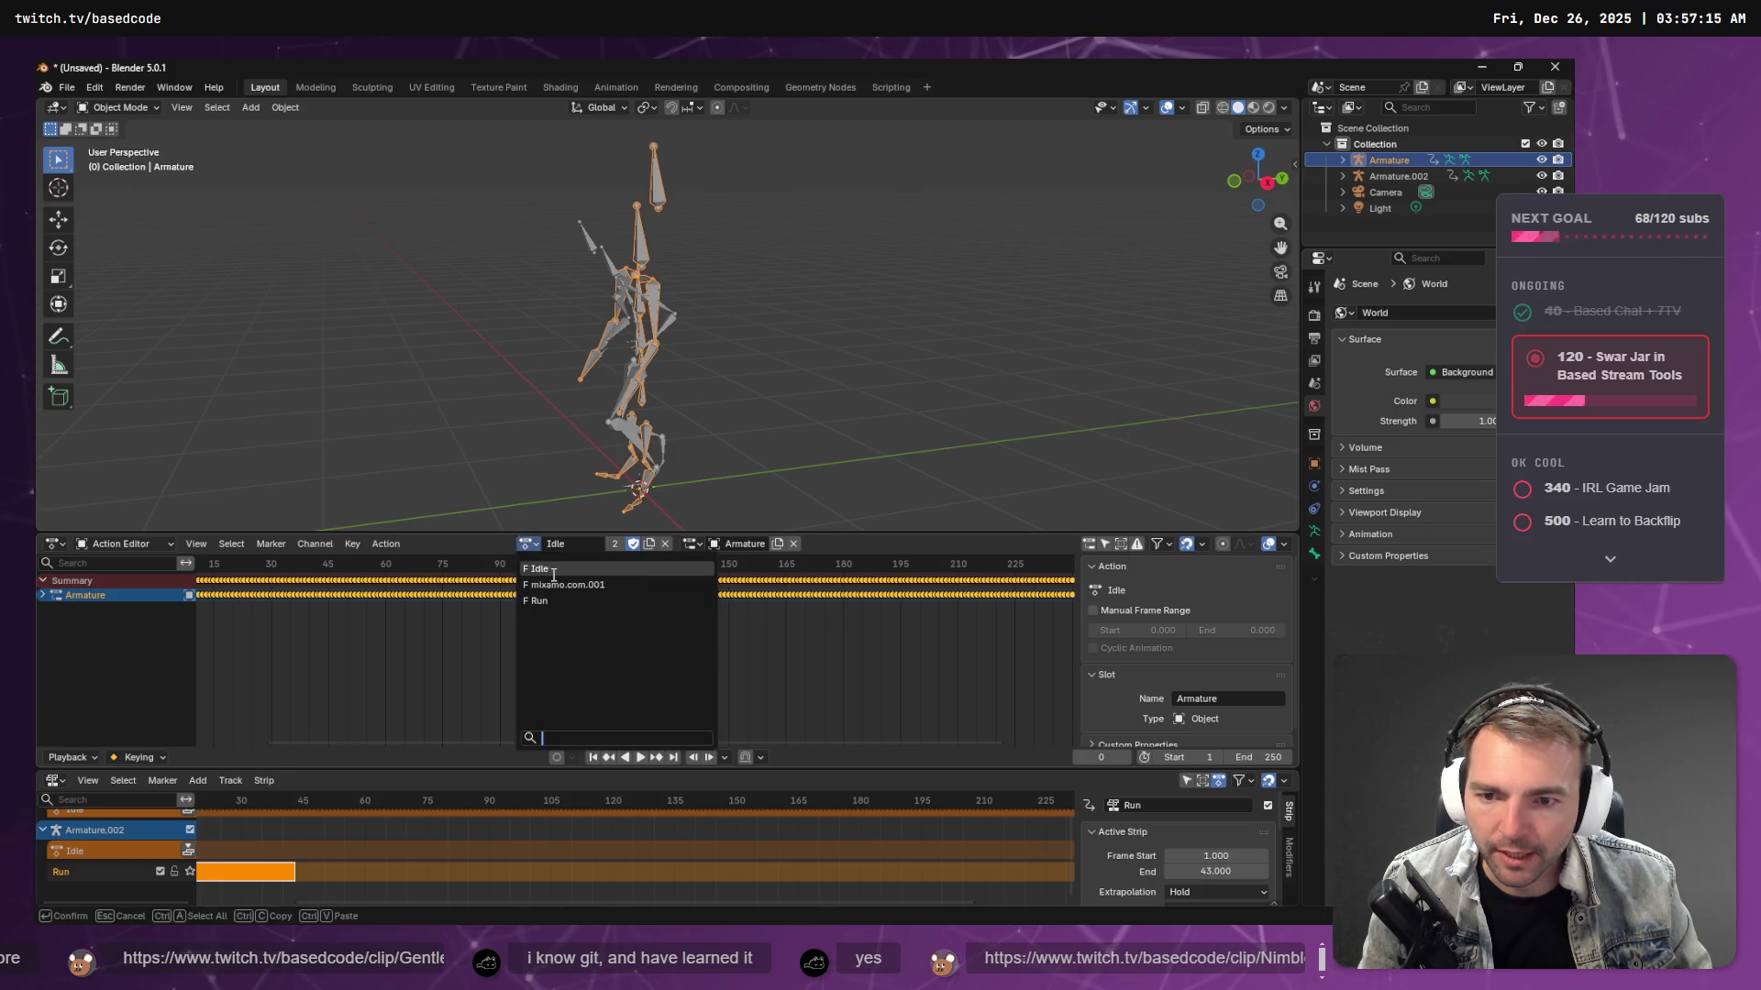
left_click(188, 851)
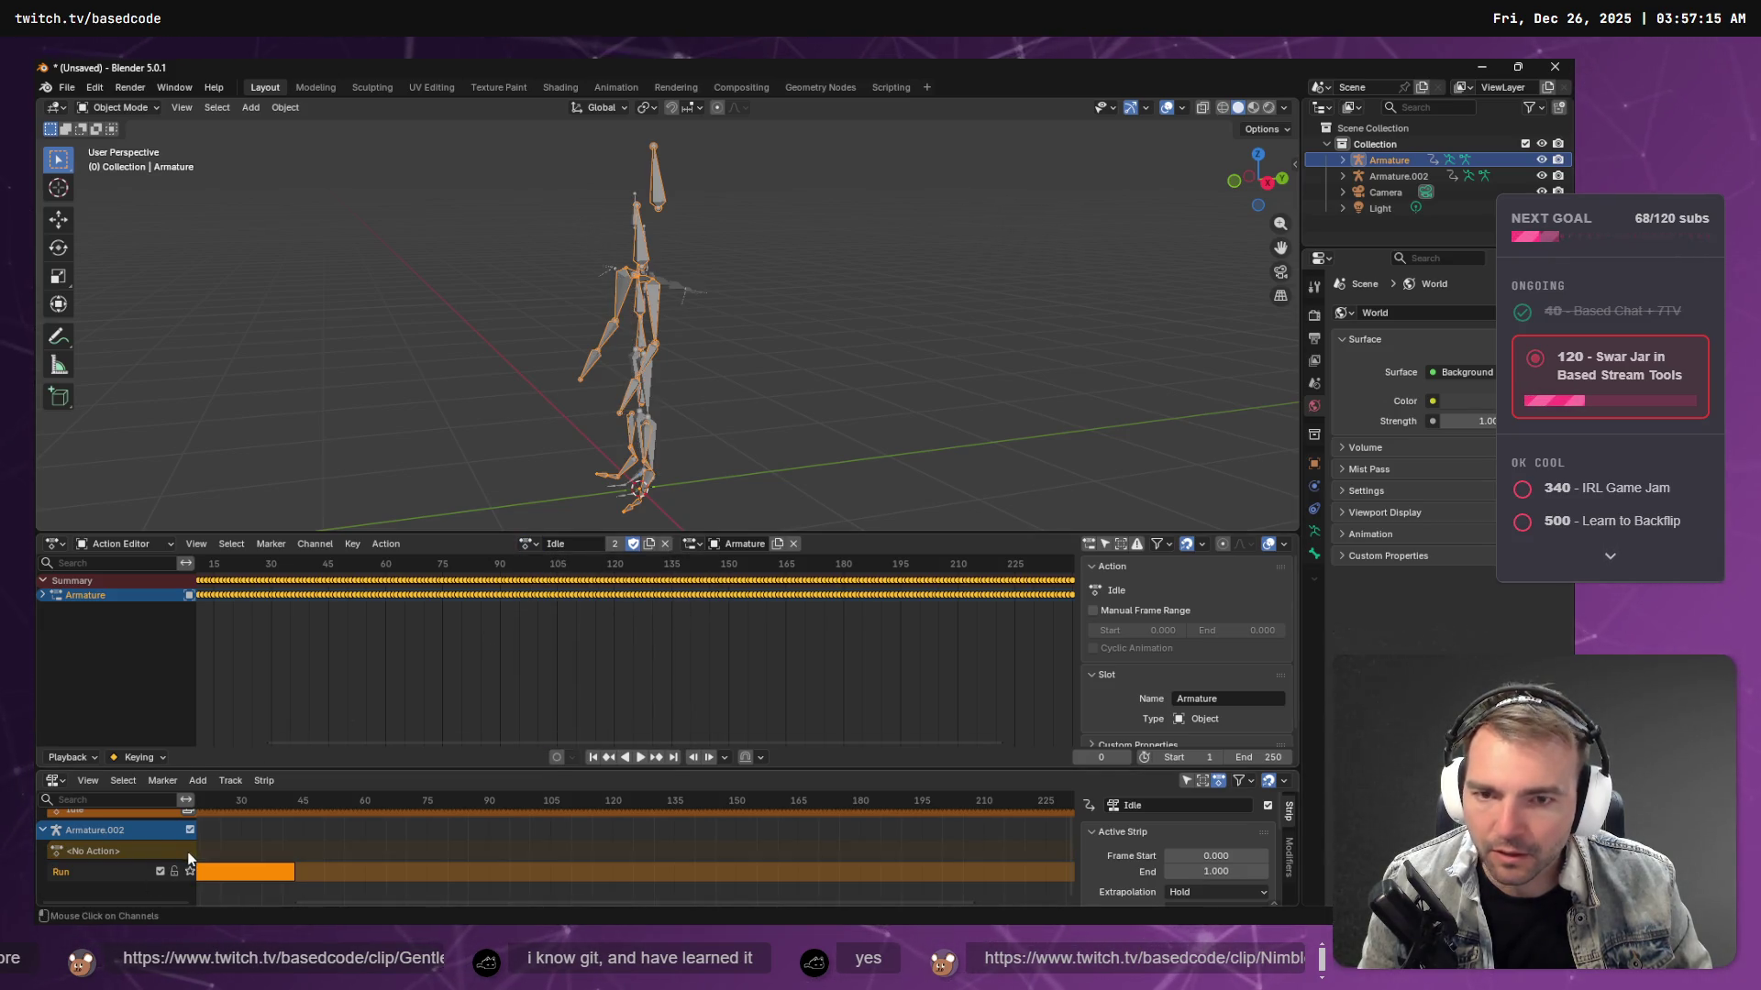
left_click(189, 852)
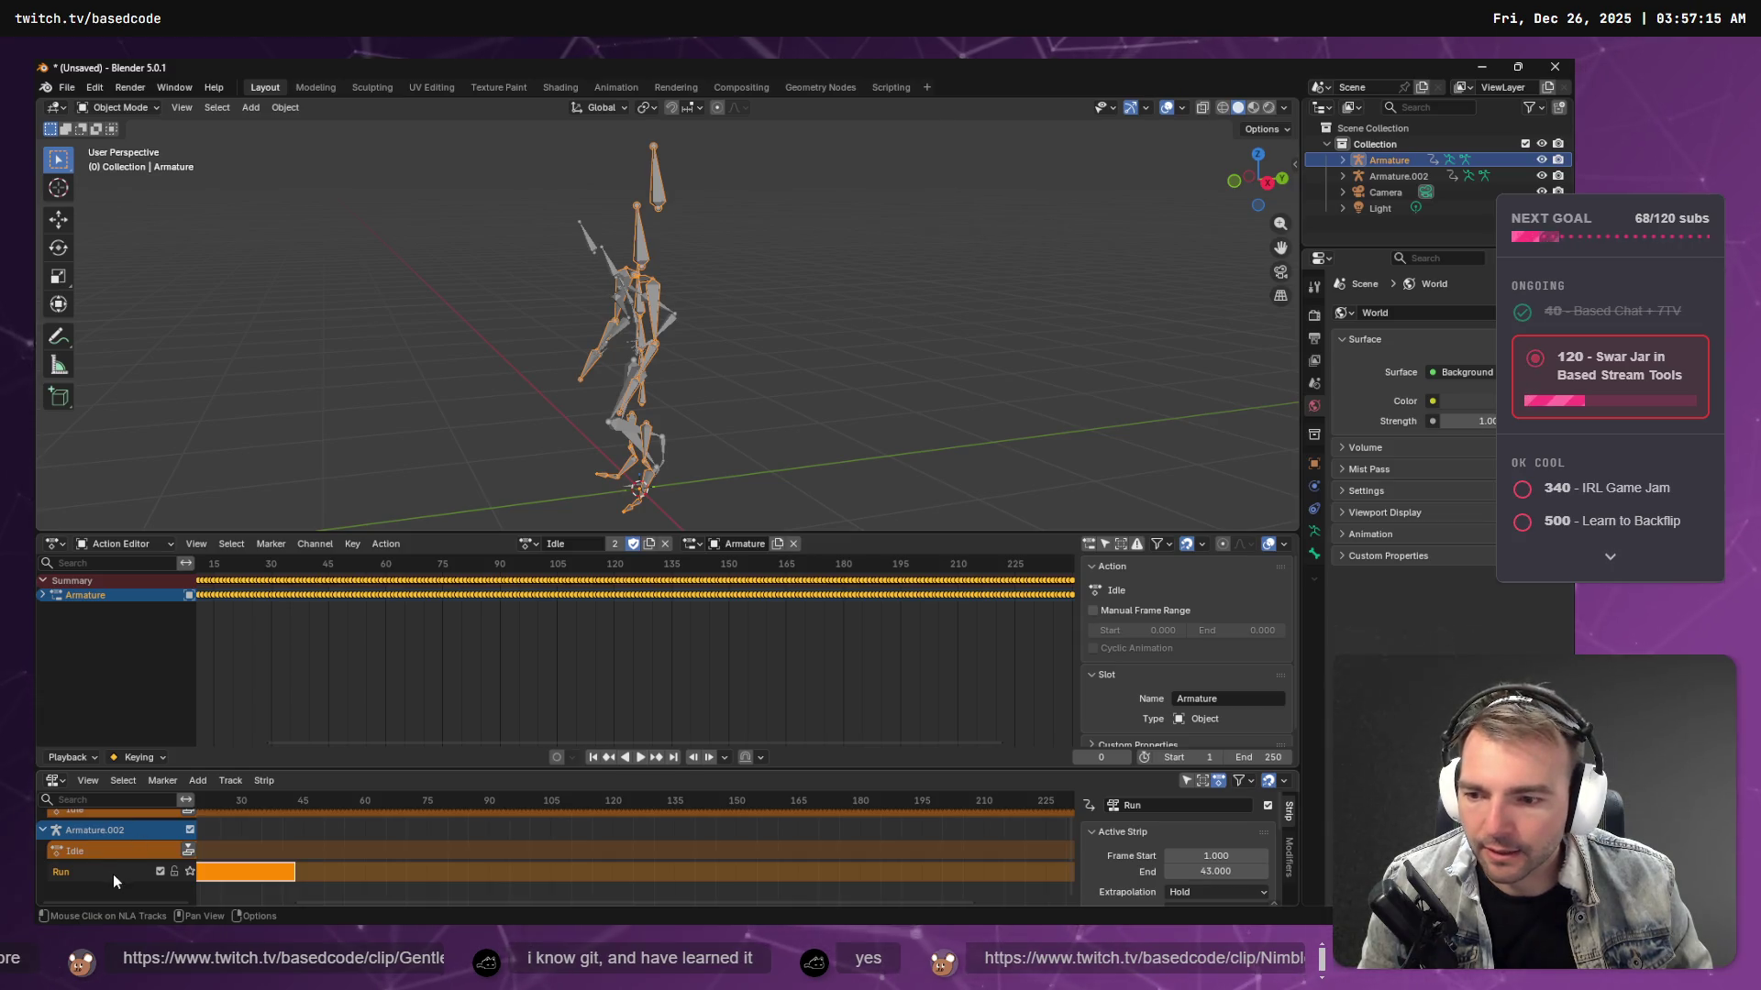
left_click(172, 840)
left_click(137, 862)
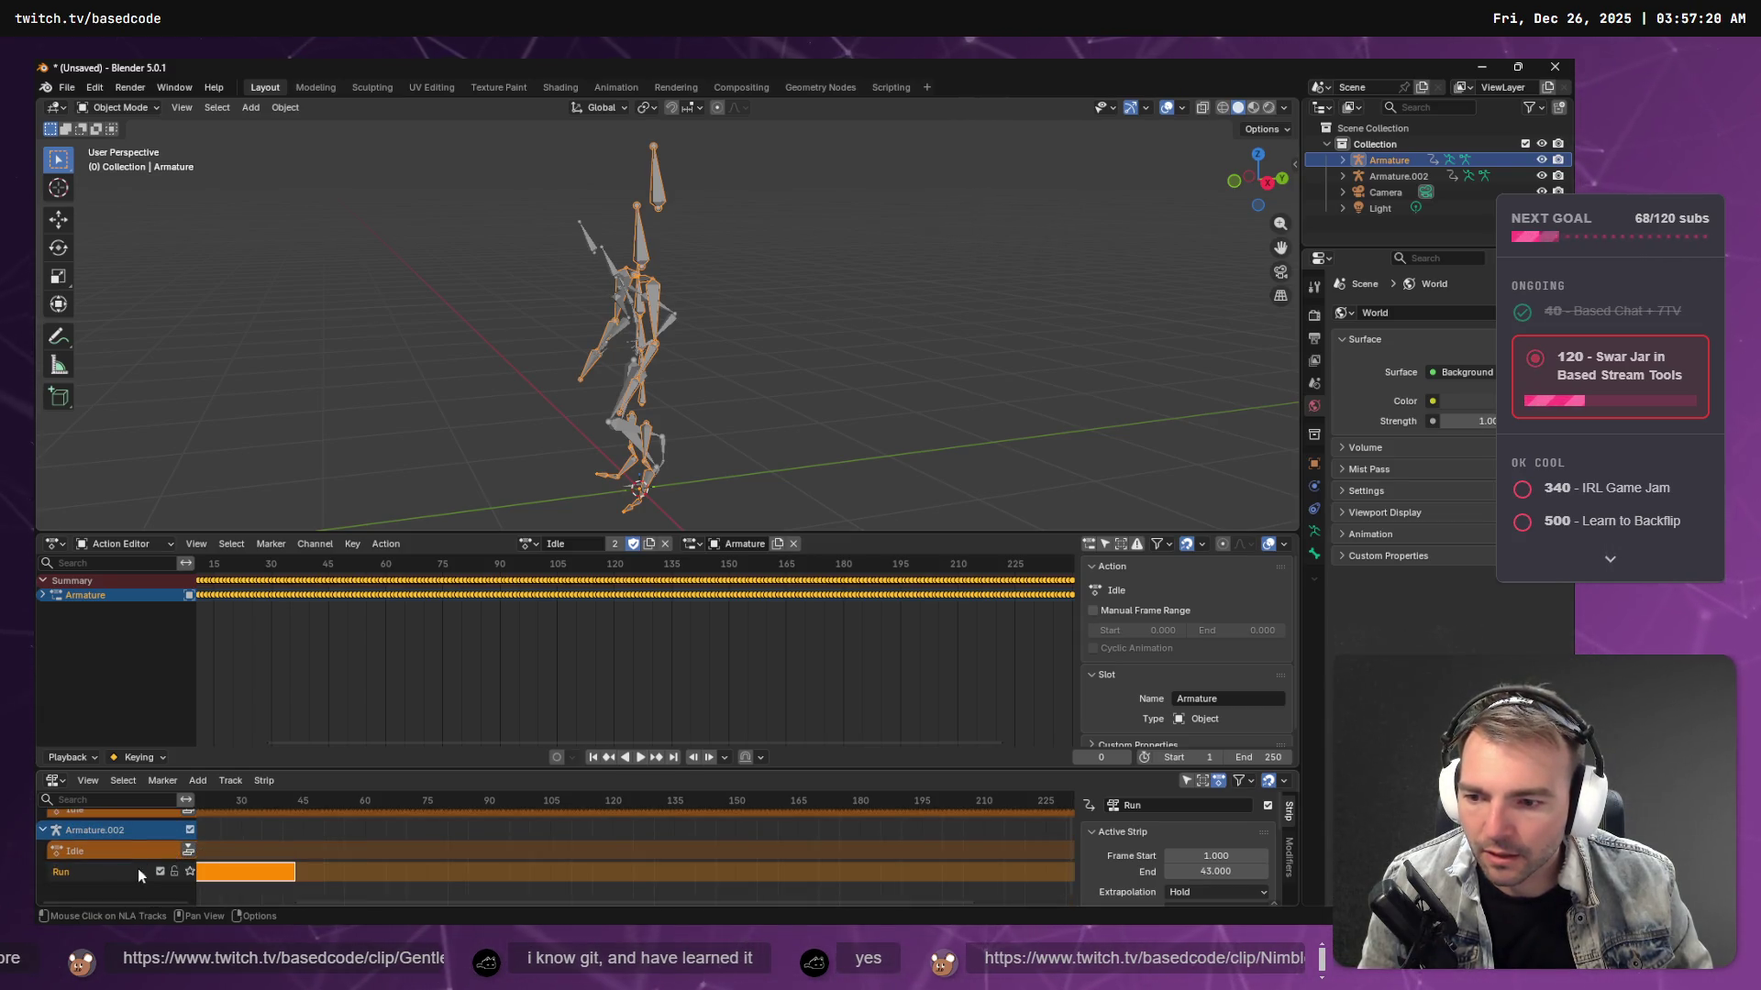
- Rewind the tutorial a few seconds and resume playback
key("alt+Tab")
left_click(477, 878)
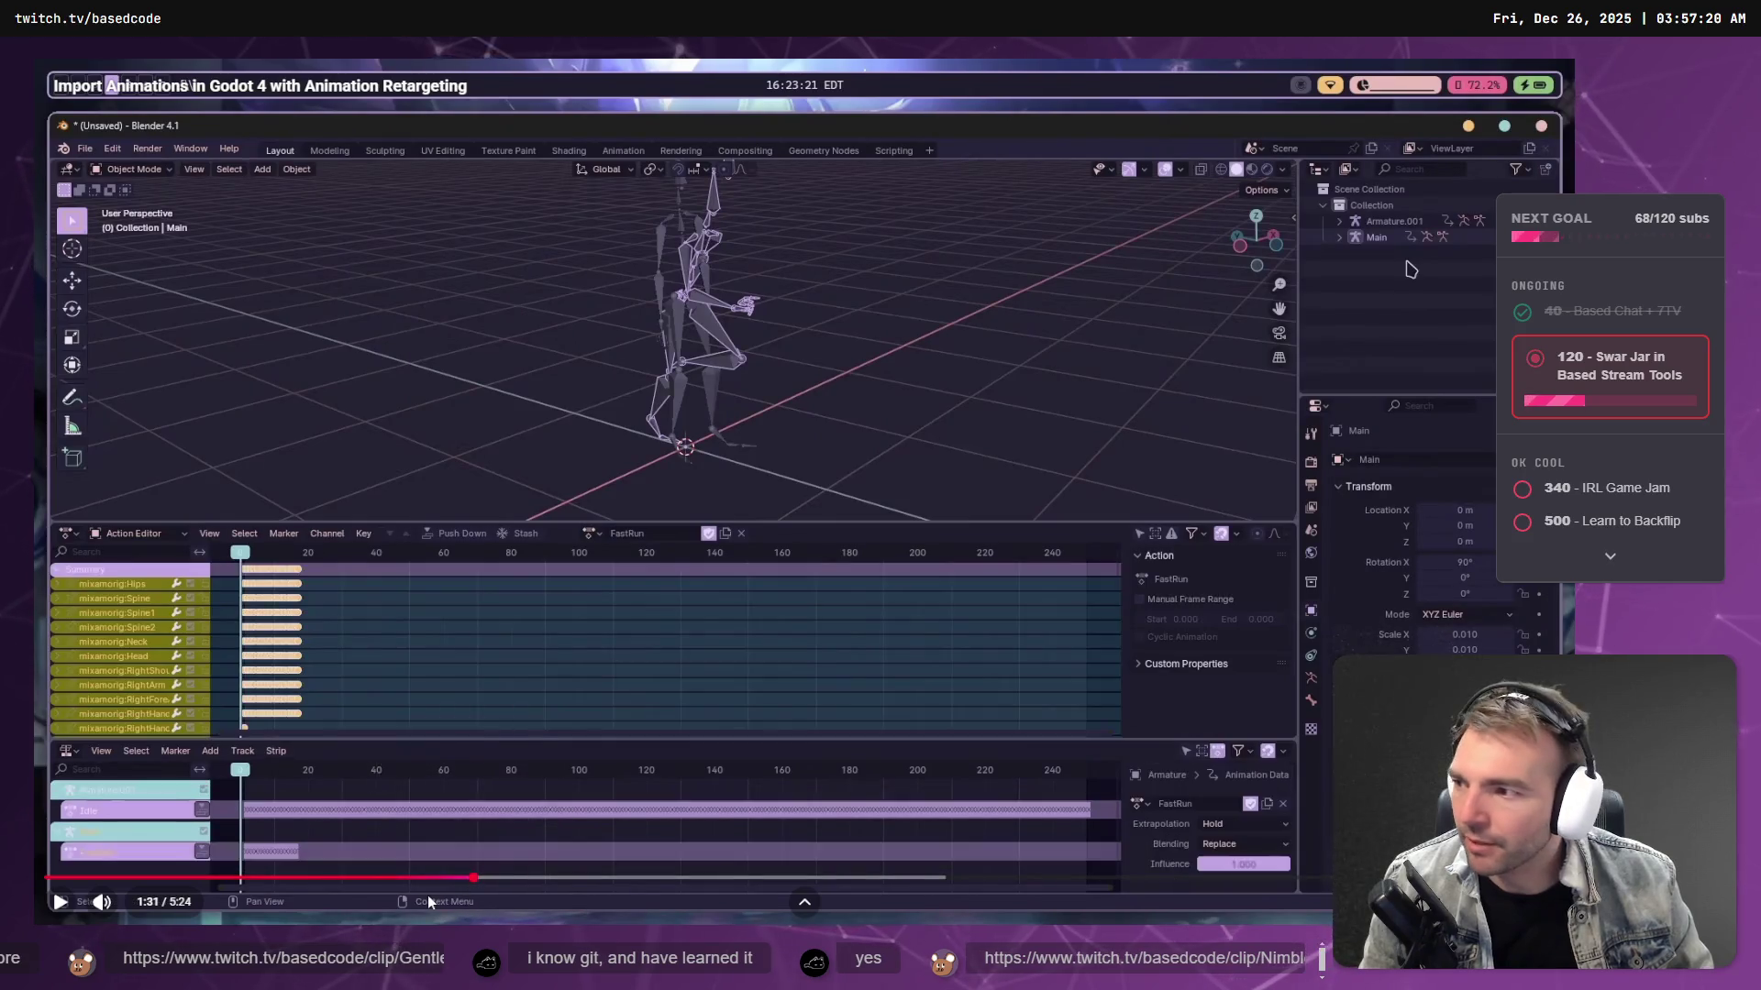
key("space")
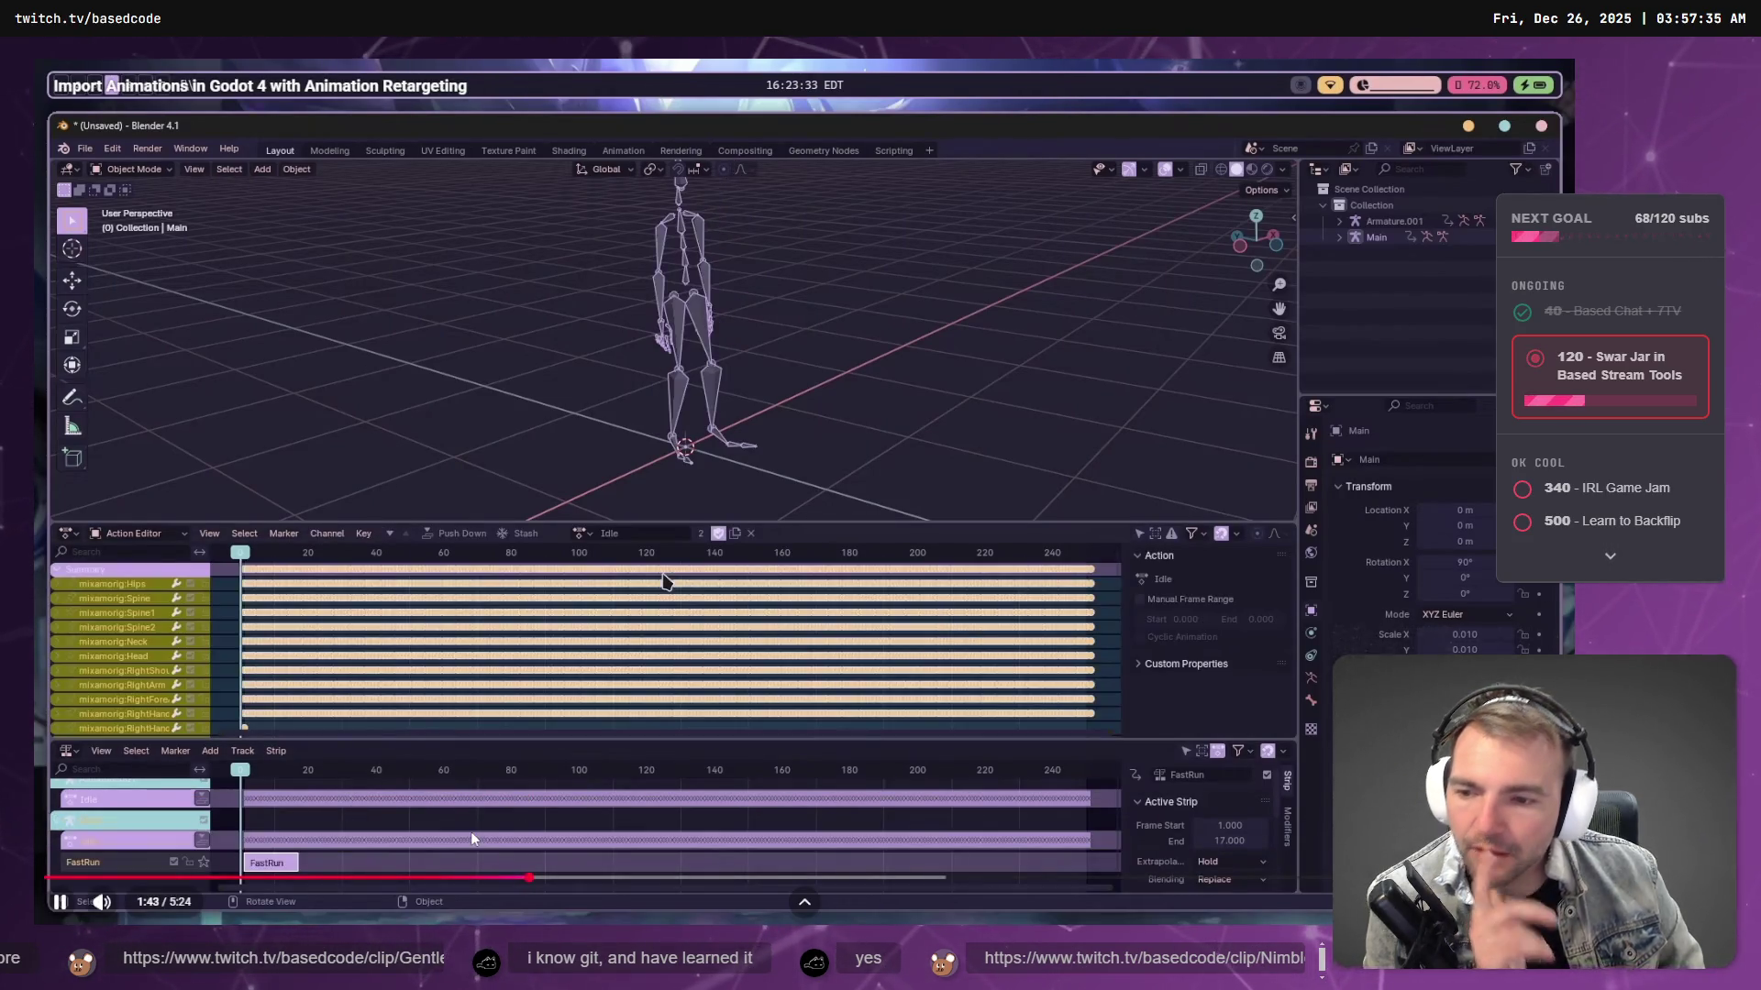
- Rewind the tutorial to 1:29 and play it again
key("space")
key("alt+Tab")
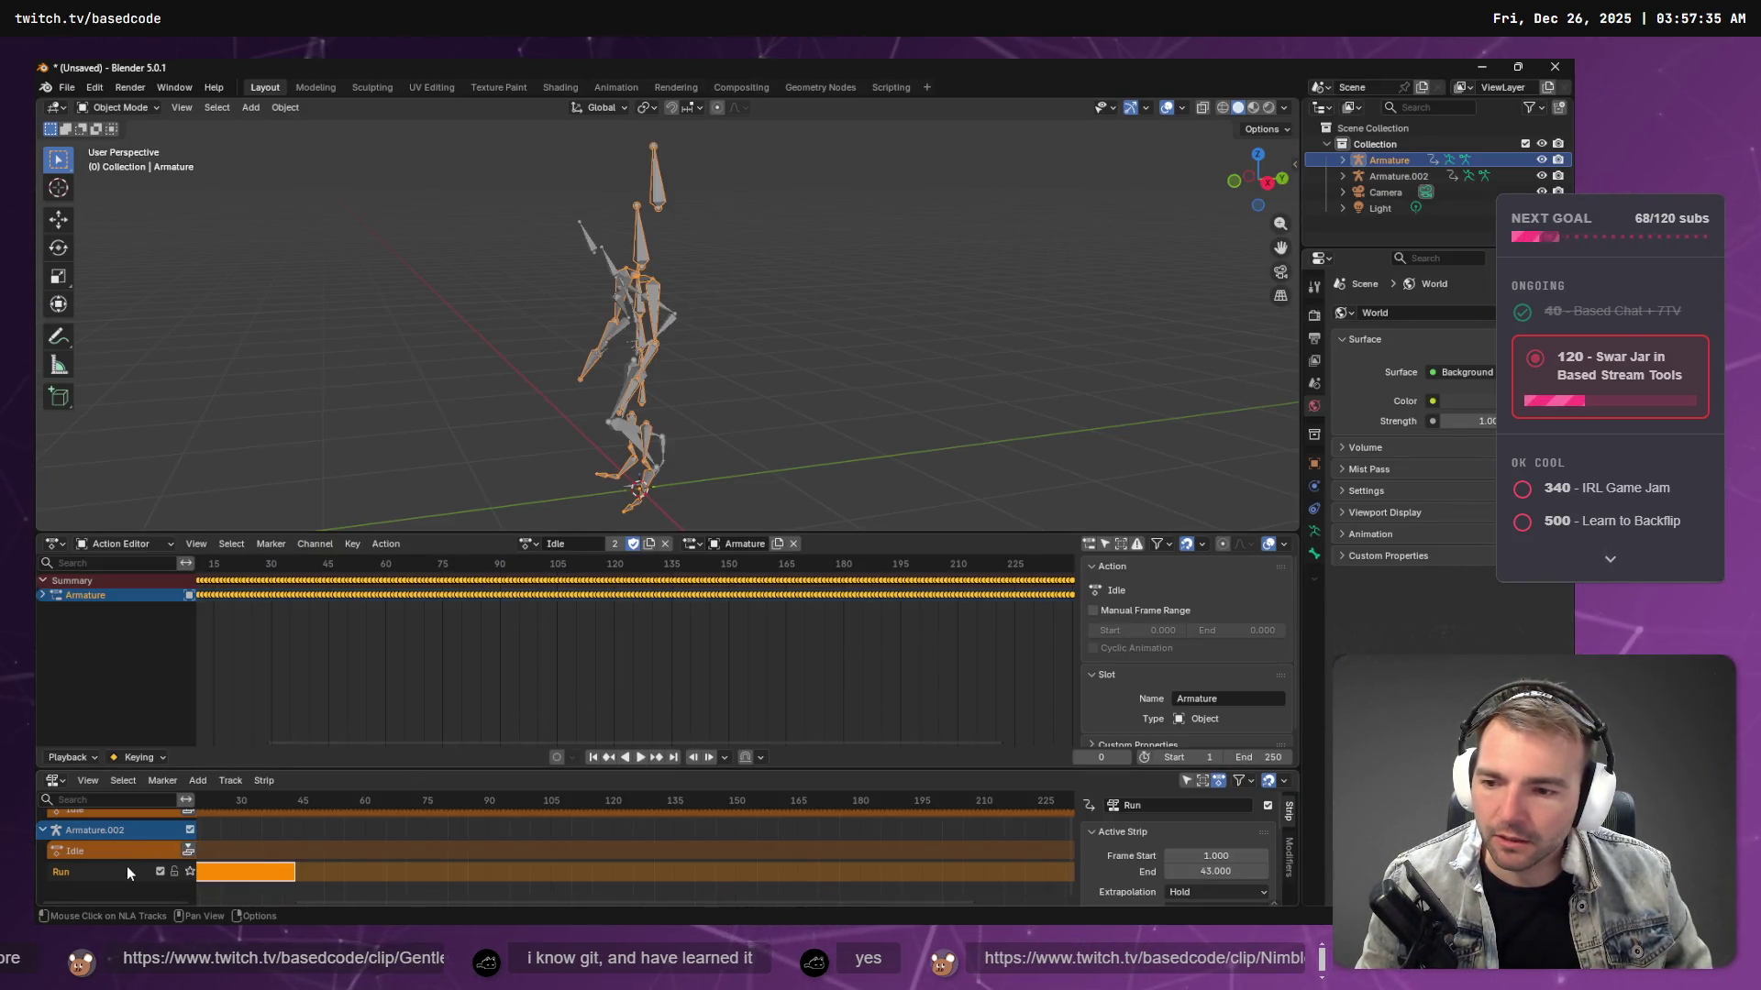
key("alt+Tab")
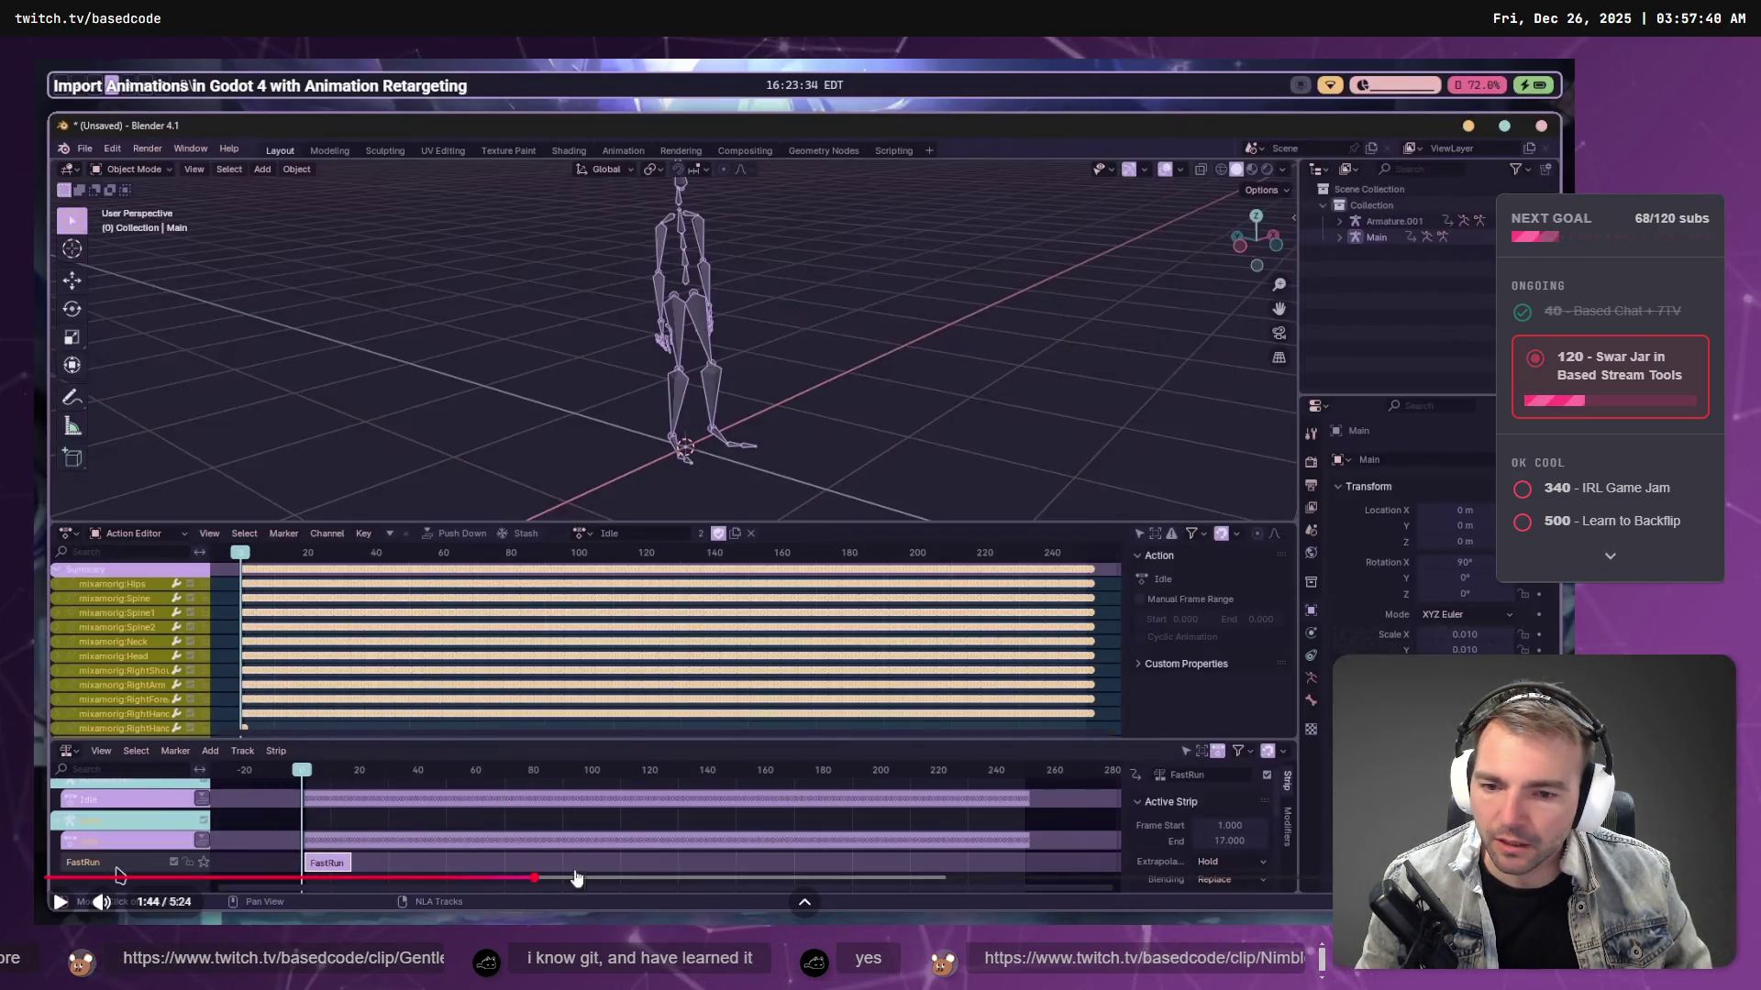
left_click(466, 878)
key("space")
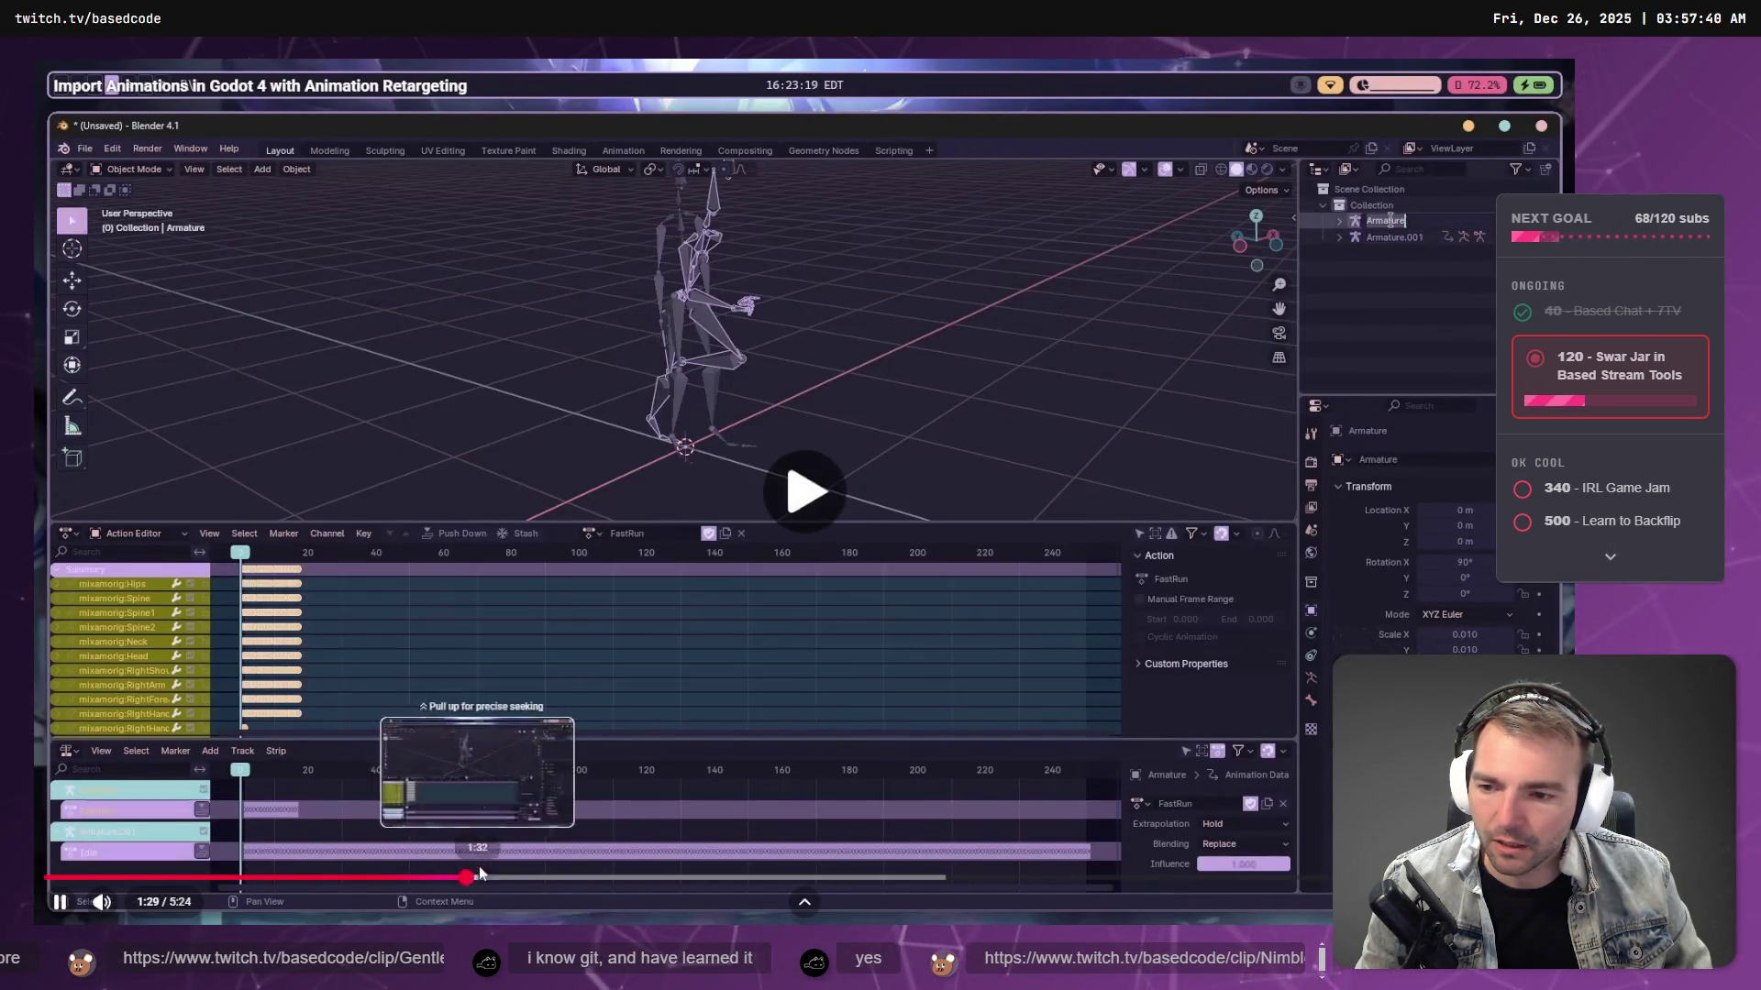
- Open and close Armature's action list without changes, then scroll up the NLA channel list
key("alt+Tab")
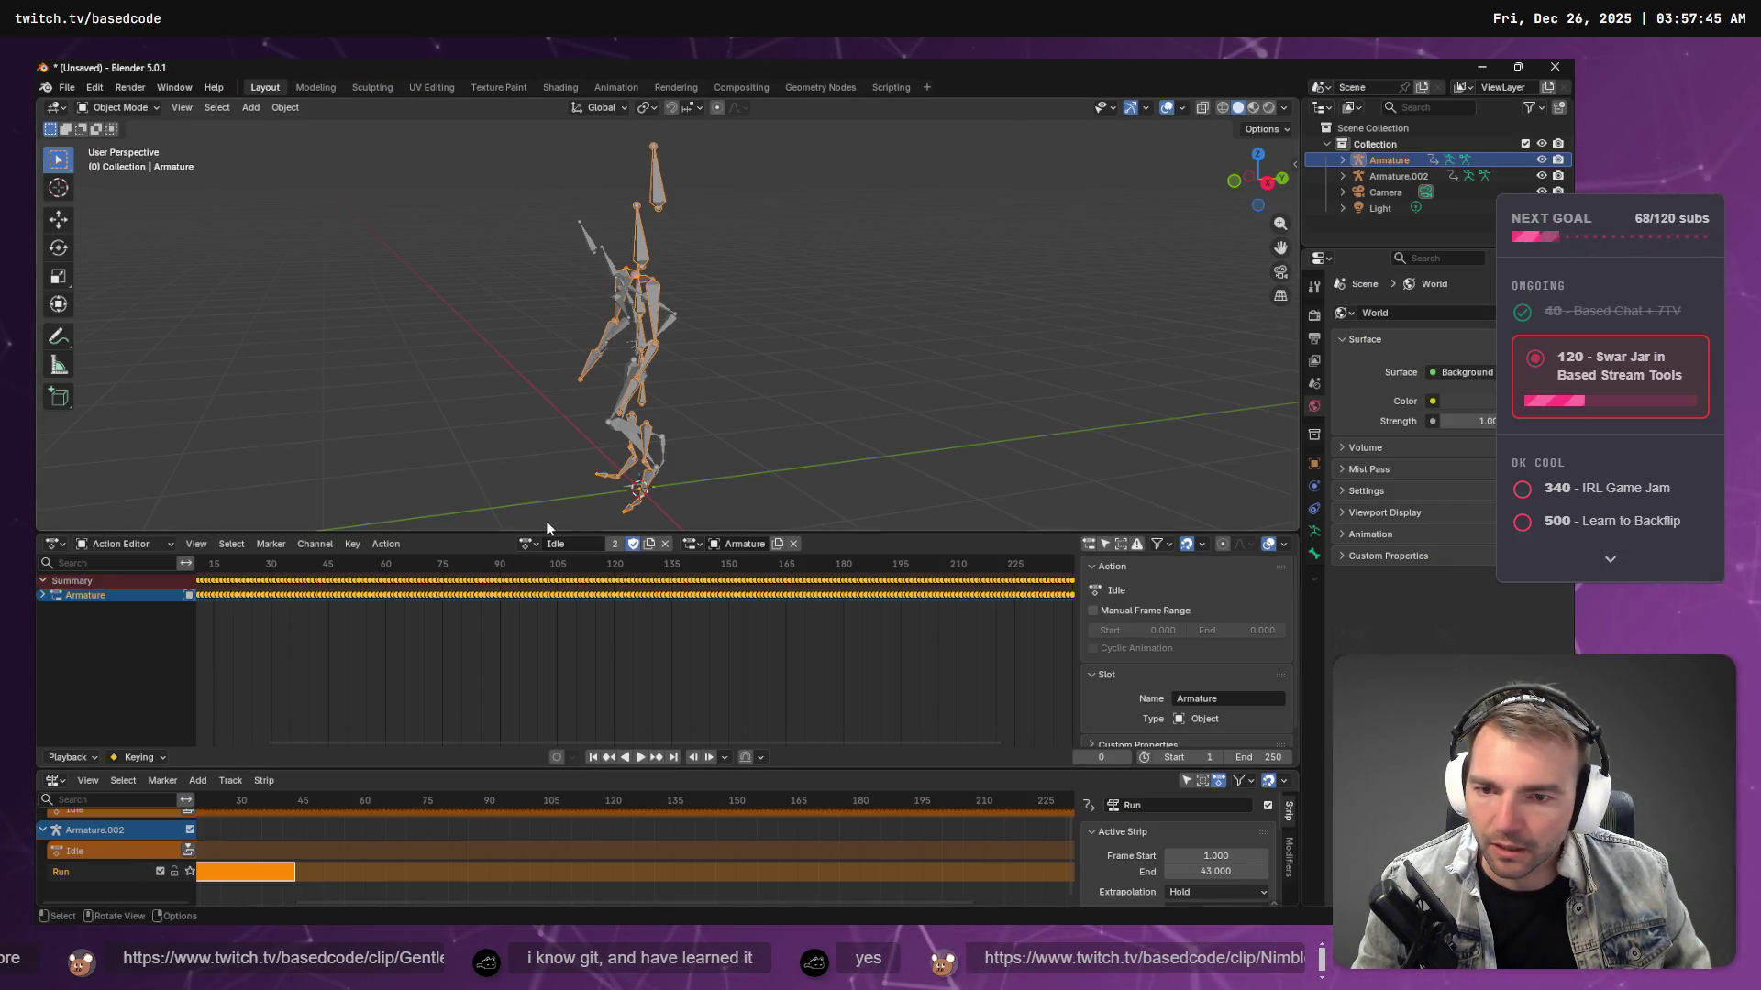
left_click(528, 544)
key("alt+Tab")
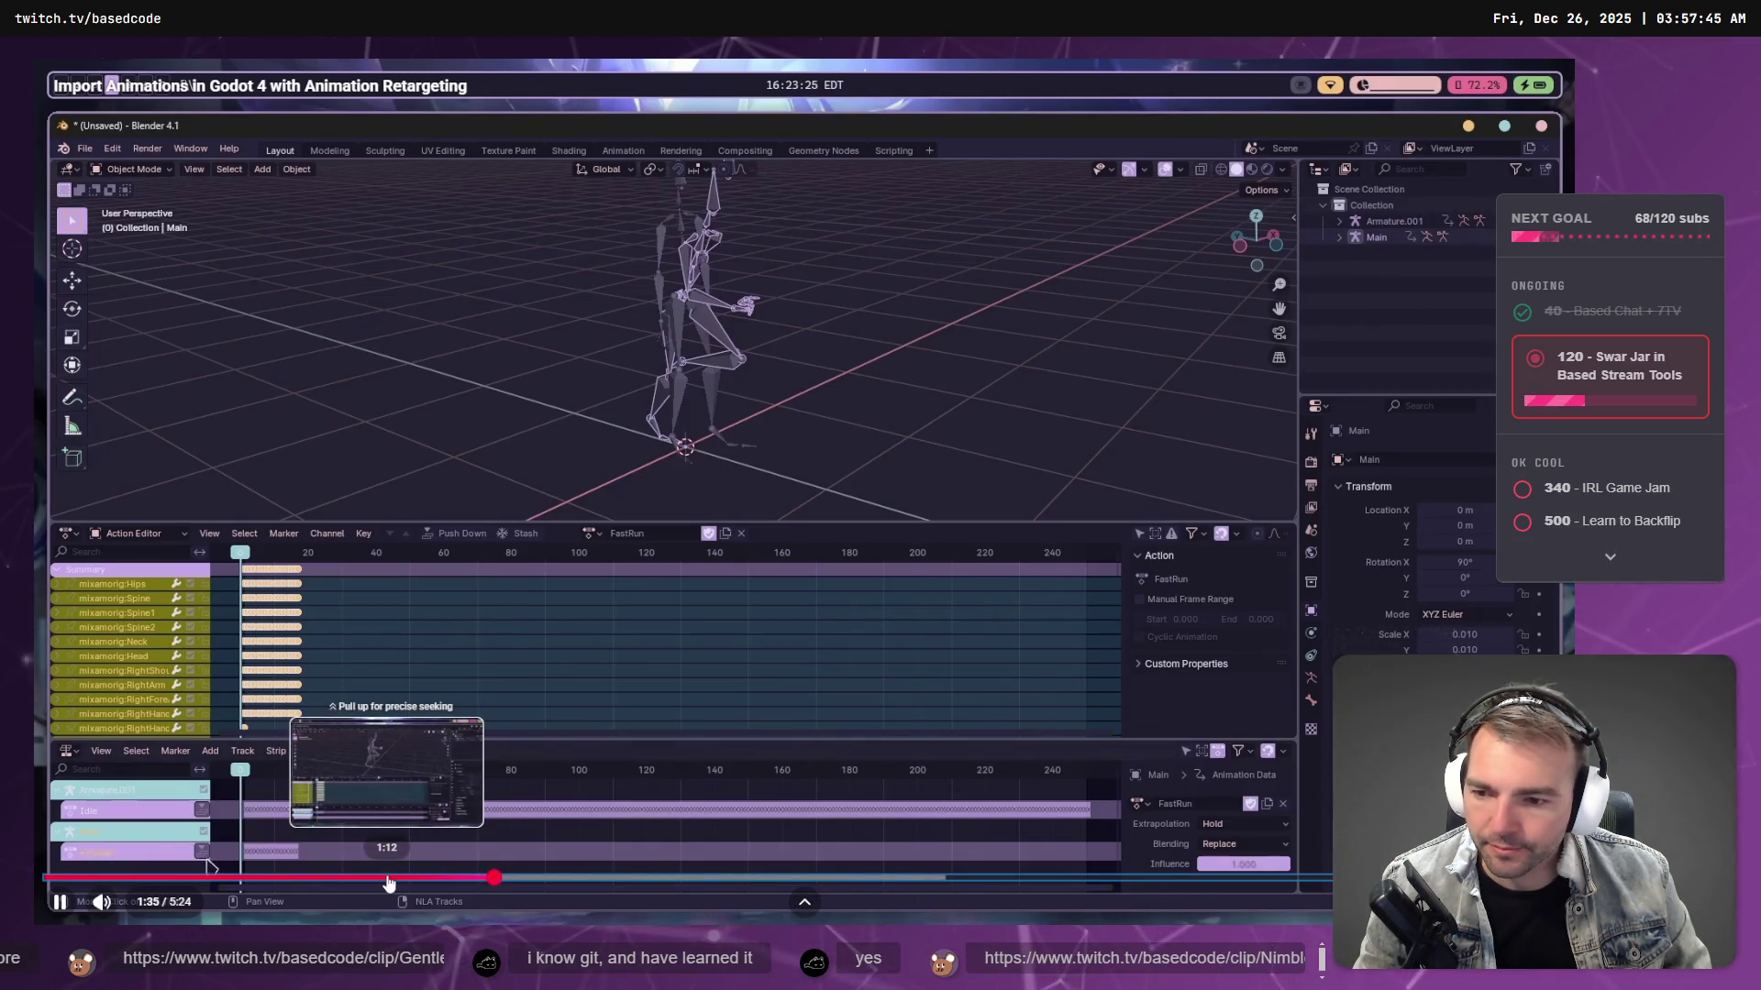
key("alt+Tab")
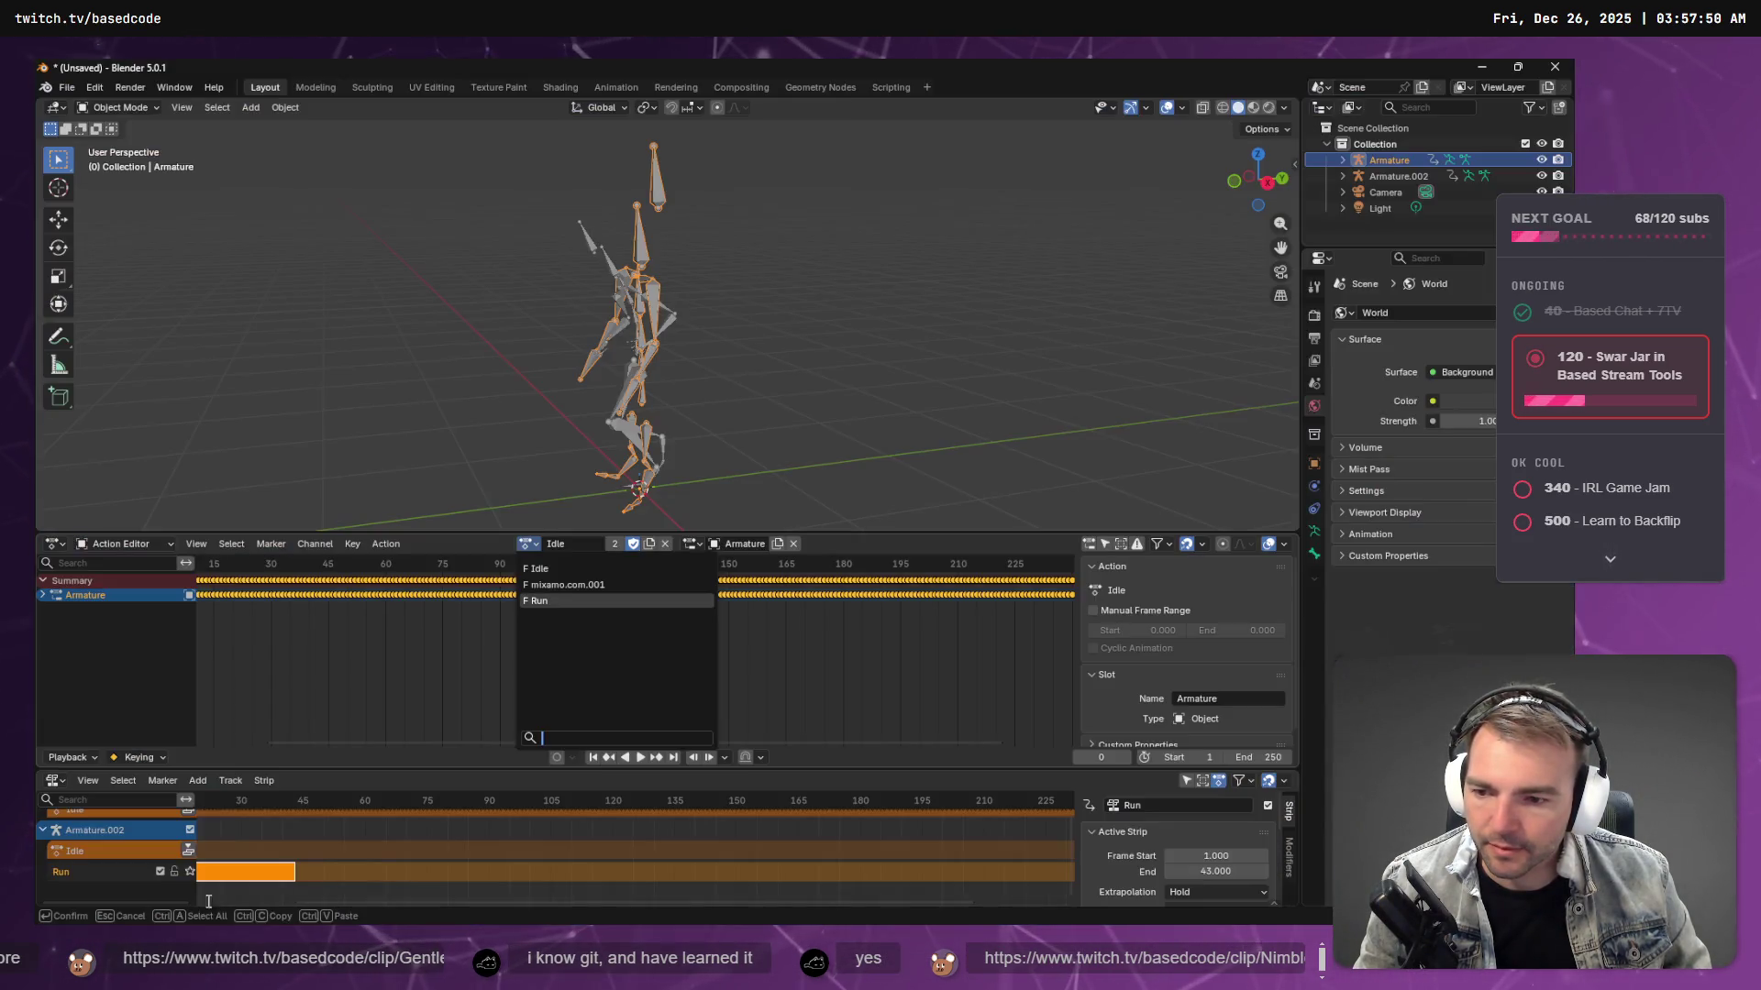
left_click(61, 852)
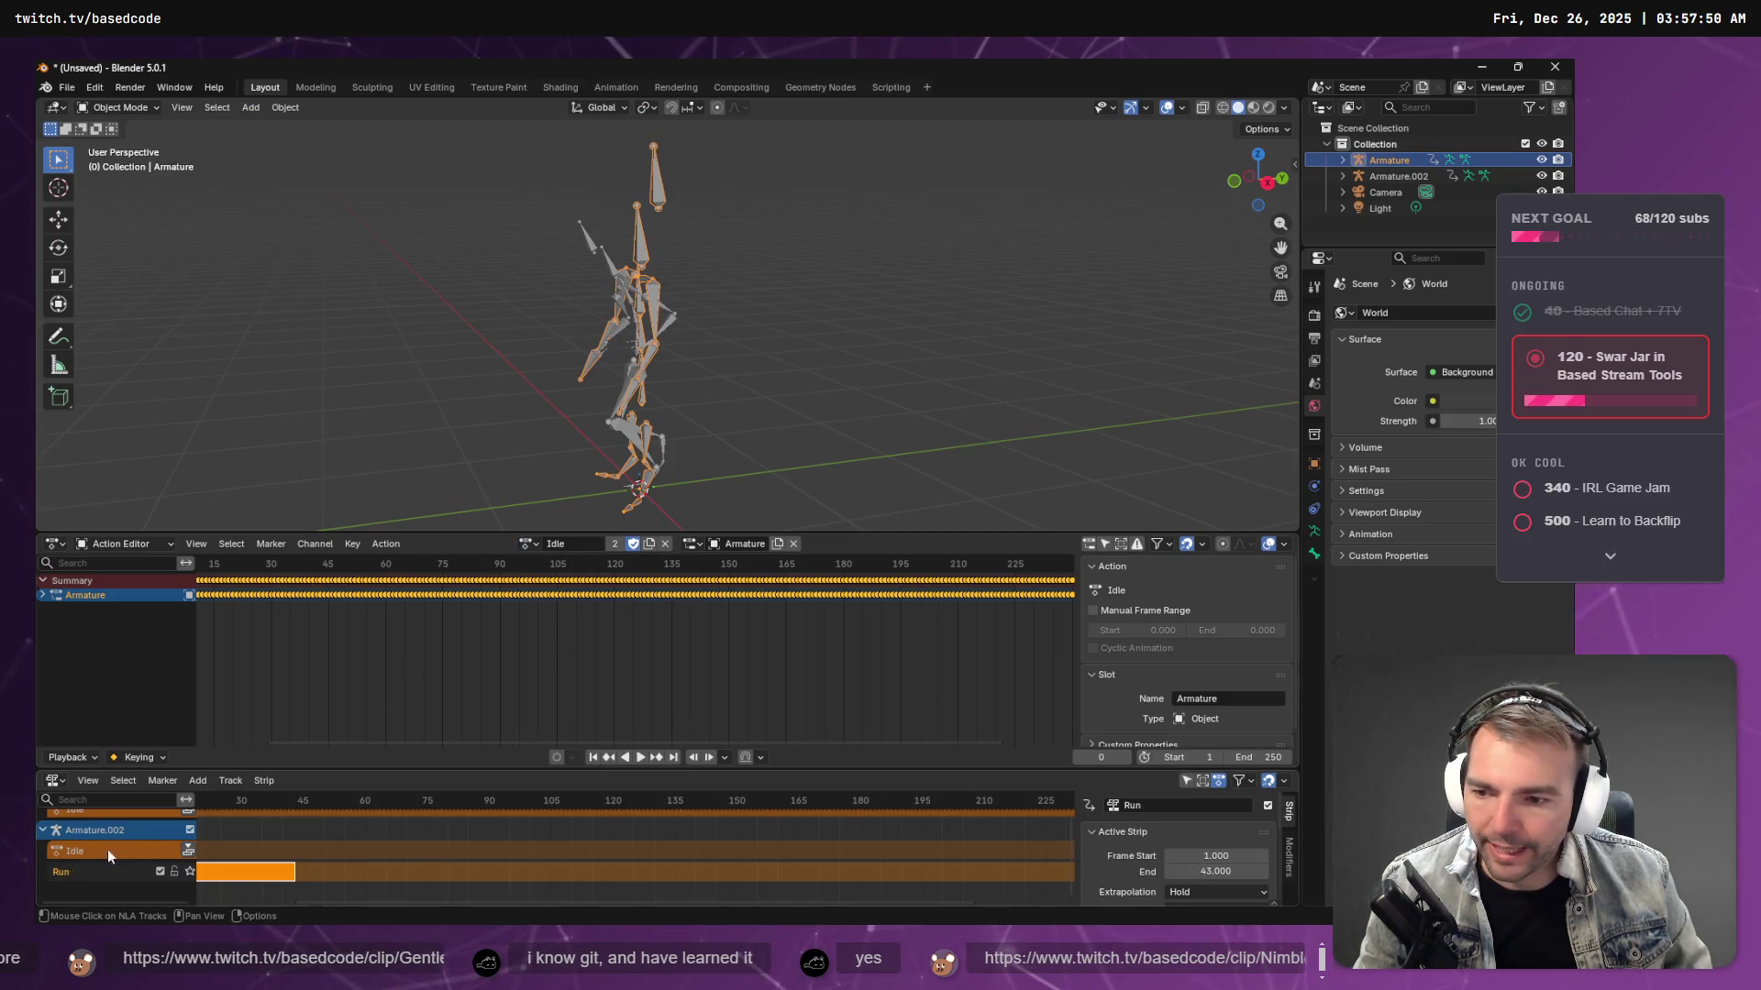
scroll(124, 839, "up", 2)
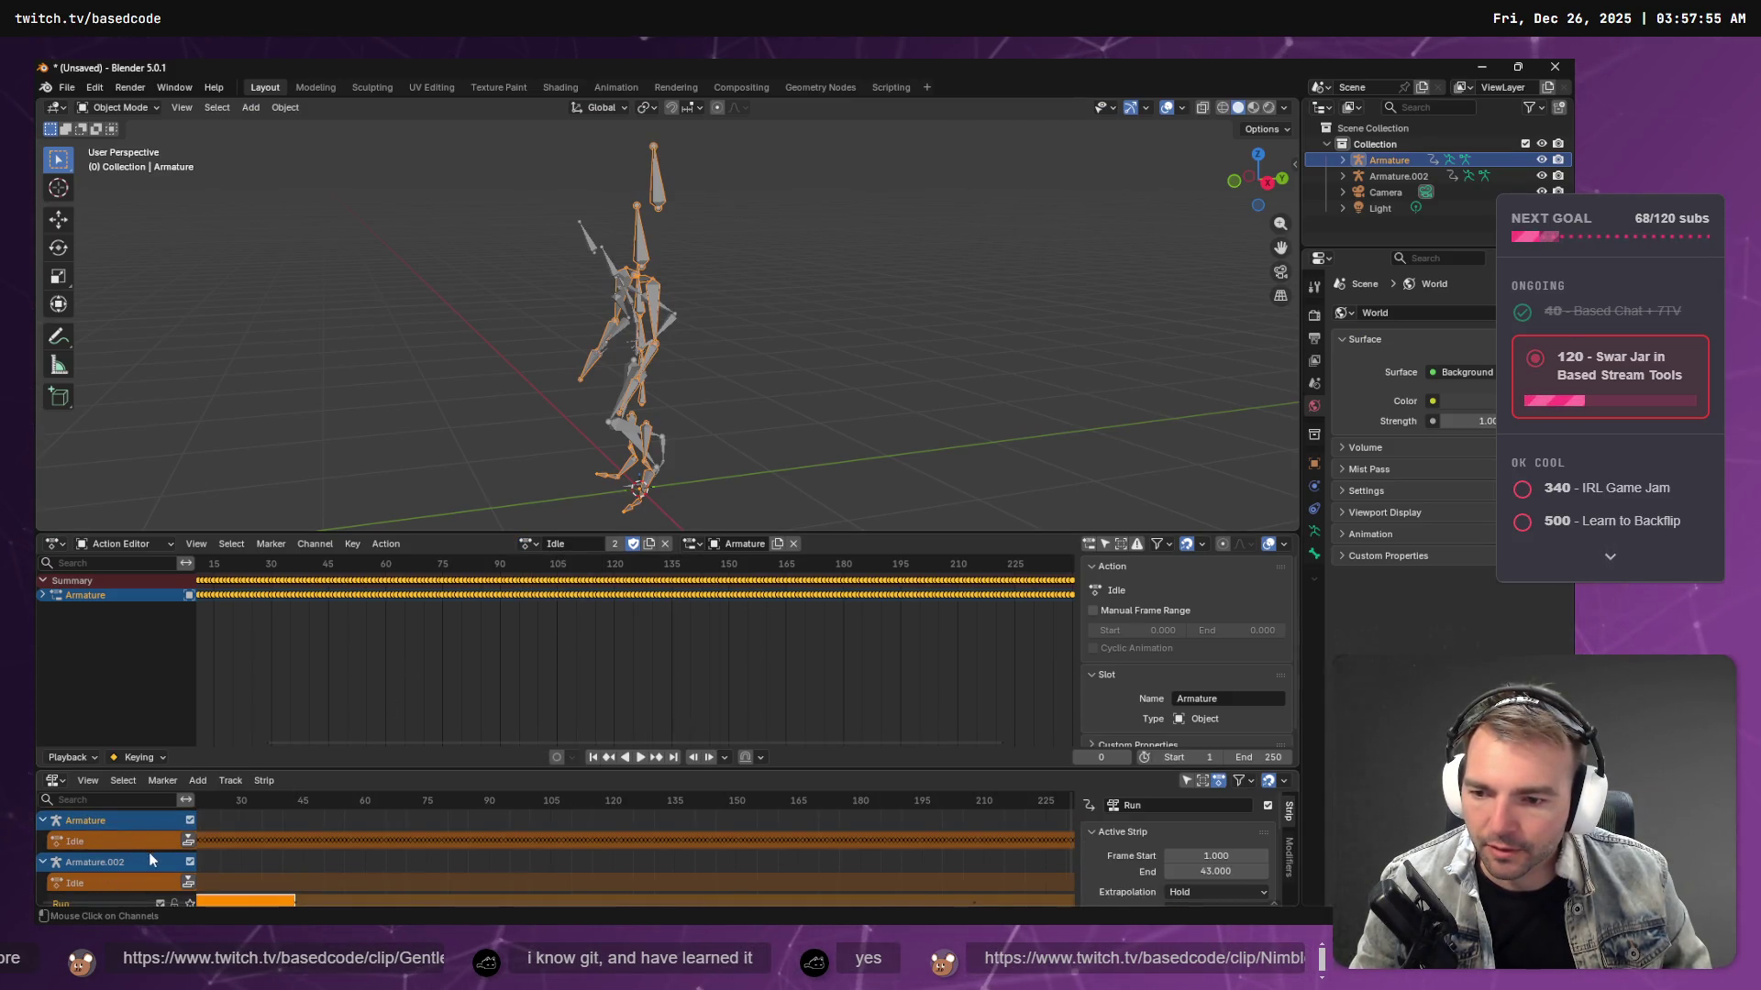
- Select Armature.002 and unlink its Idle action, pausing the tutorial video for reference
left_click(250, 860)
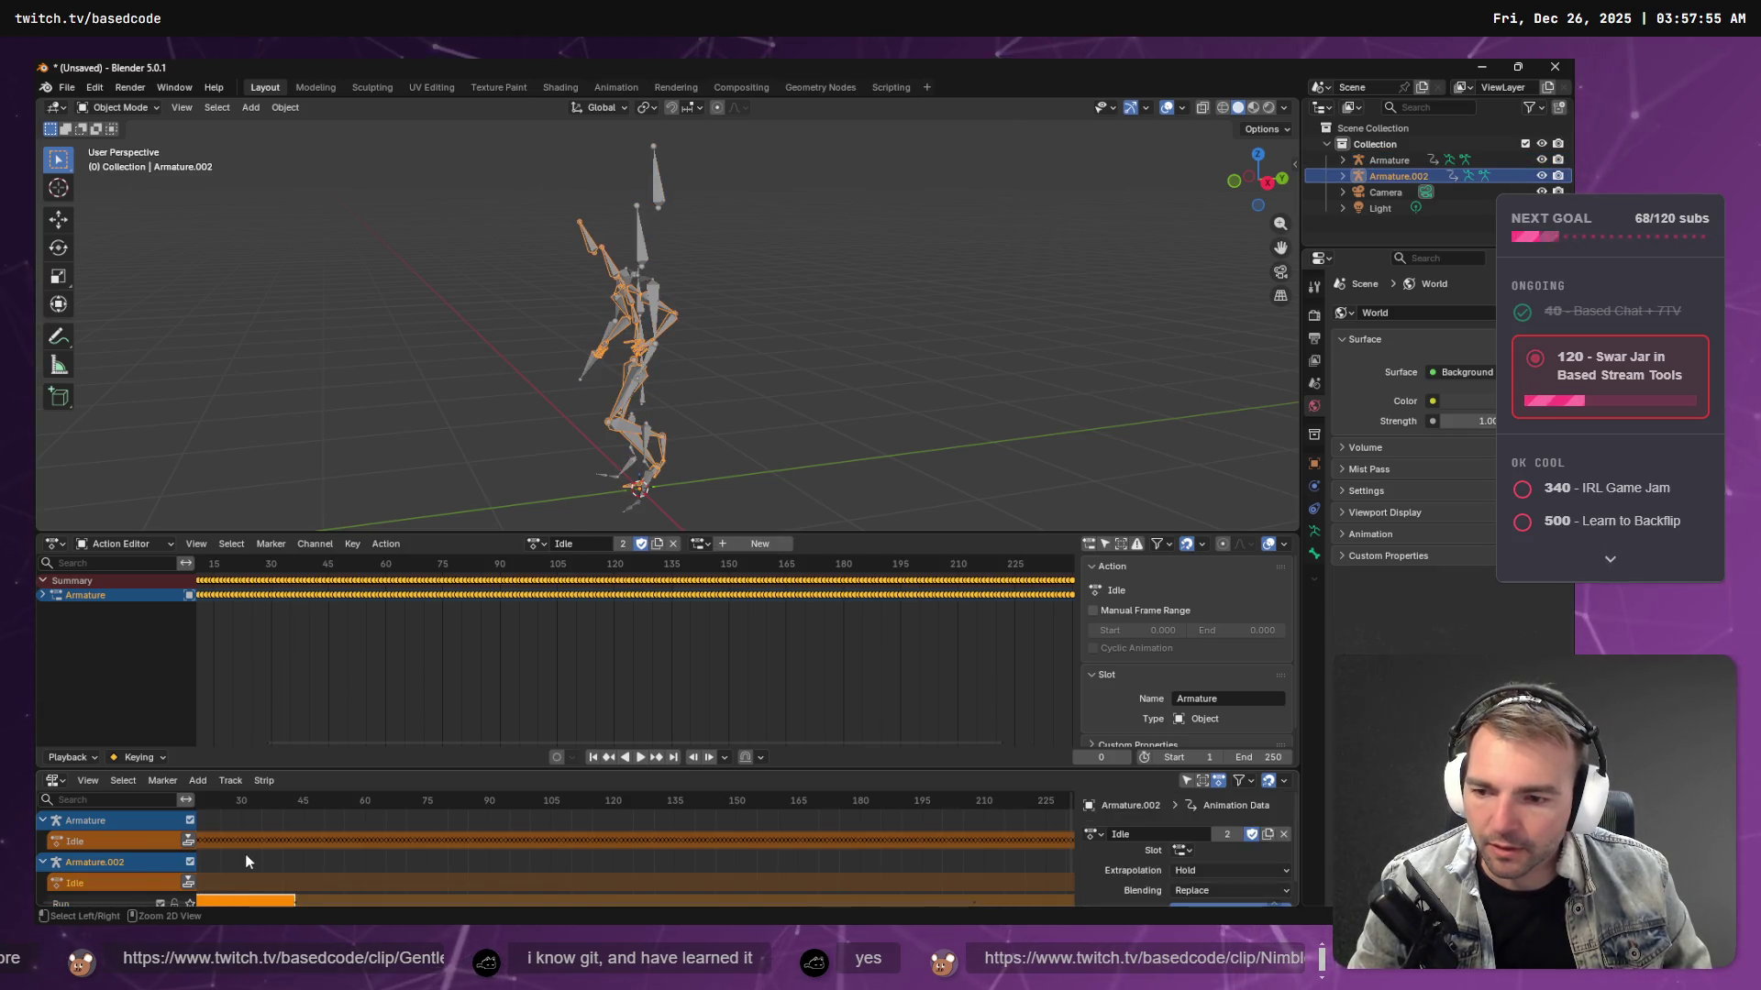
key("ctrl+z")
key("alt+Tab")
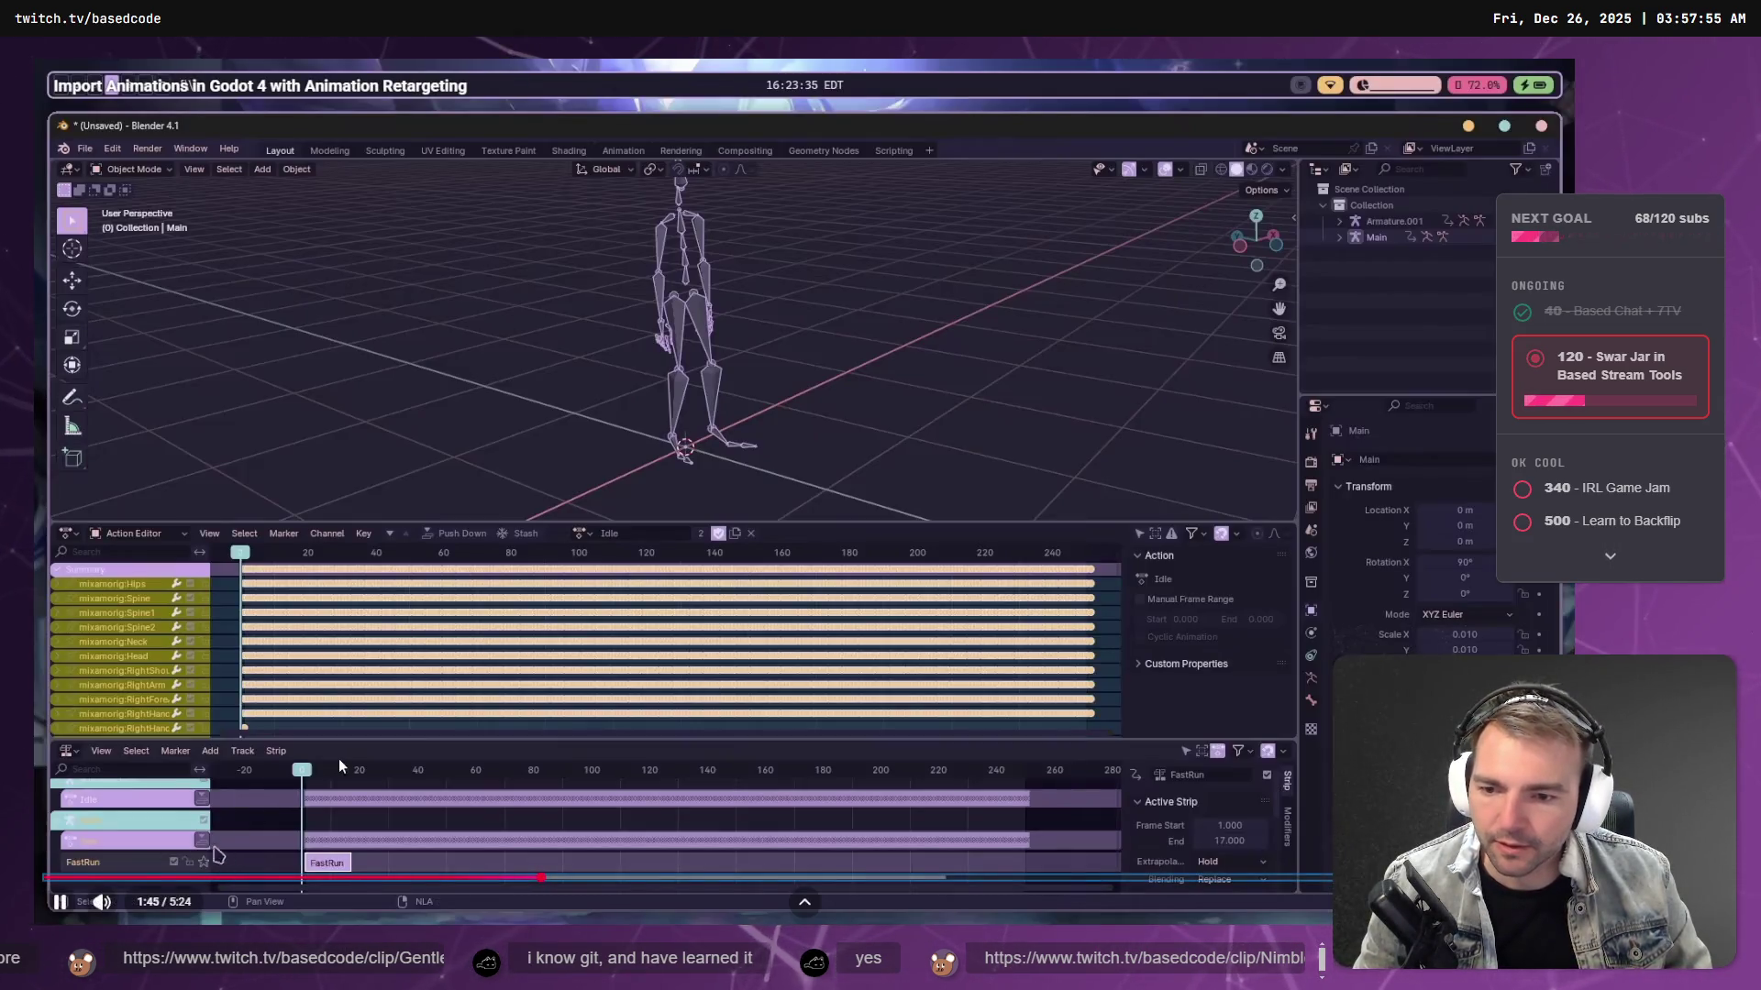
left_click(343, 764)
key("alt+Tab")
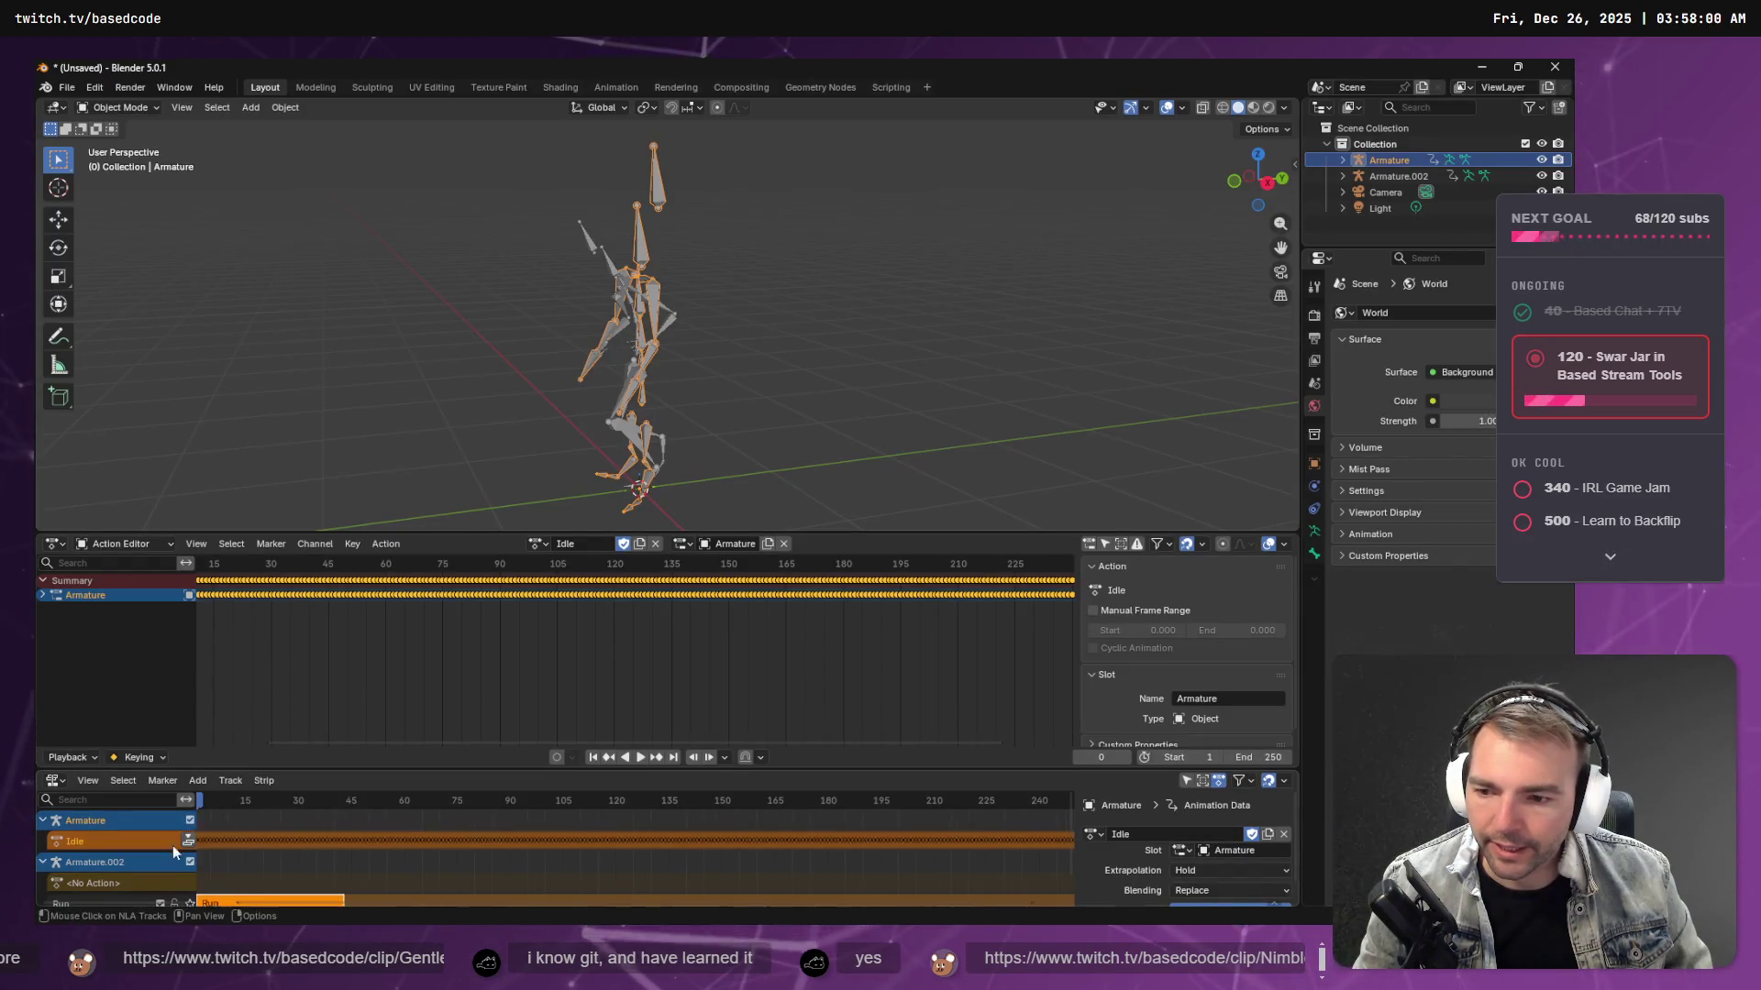
- Select Armature.002's Run strip, inspect the Run action's keyframes, then revert to the Idle action
left_click(124, 857)
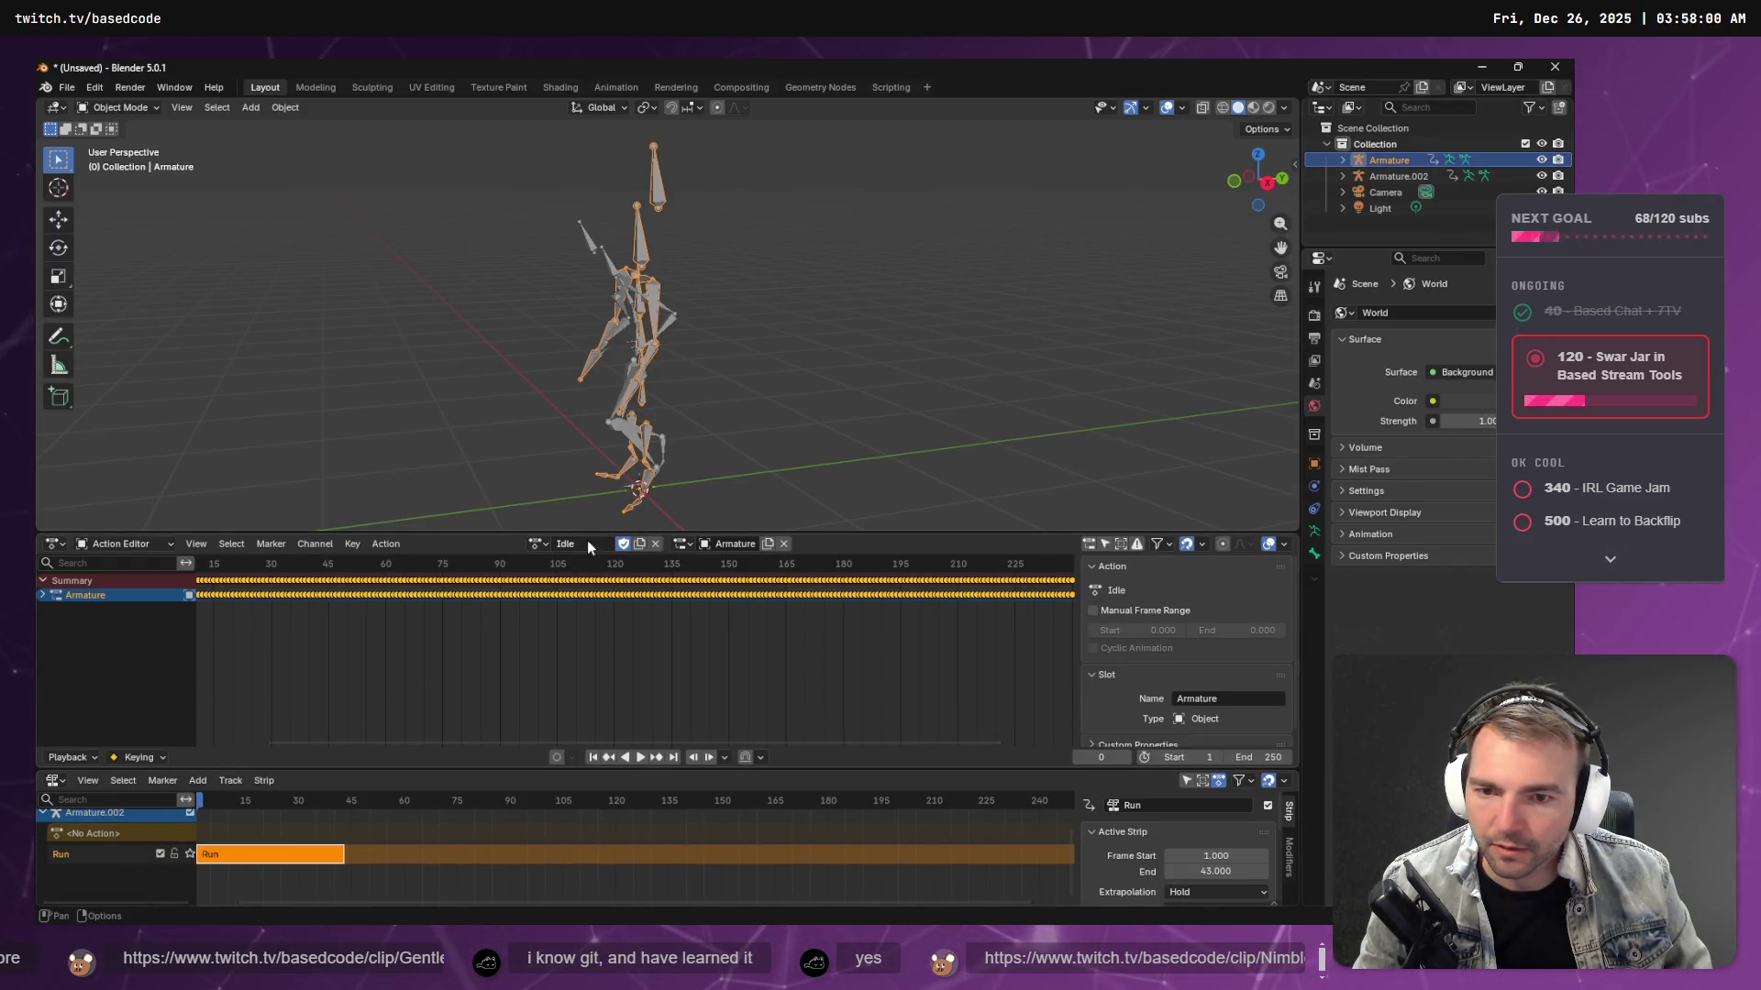
left_click(543, 542)
left_click(587, 594)
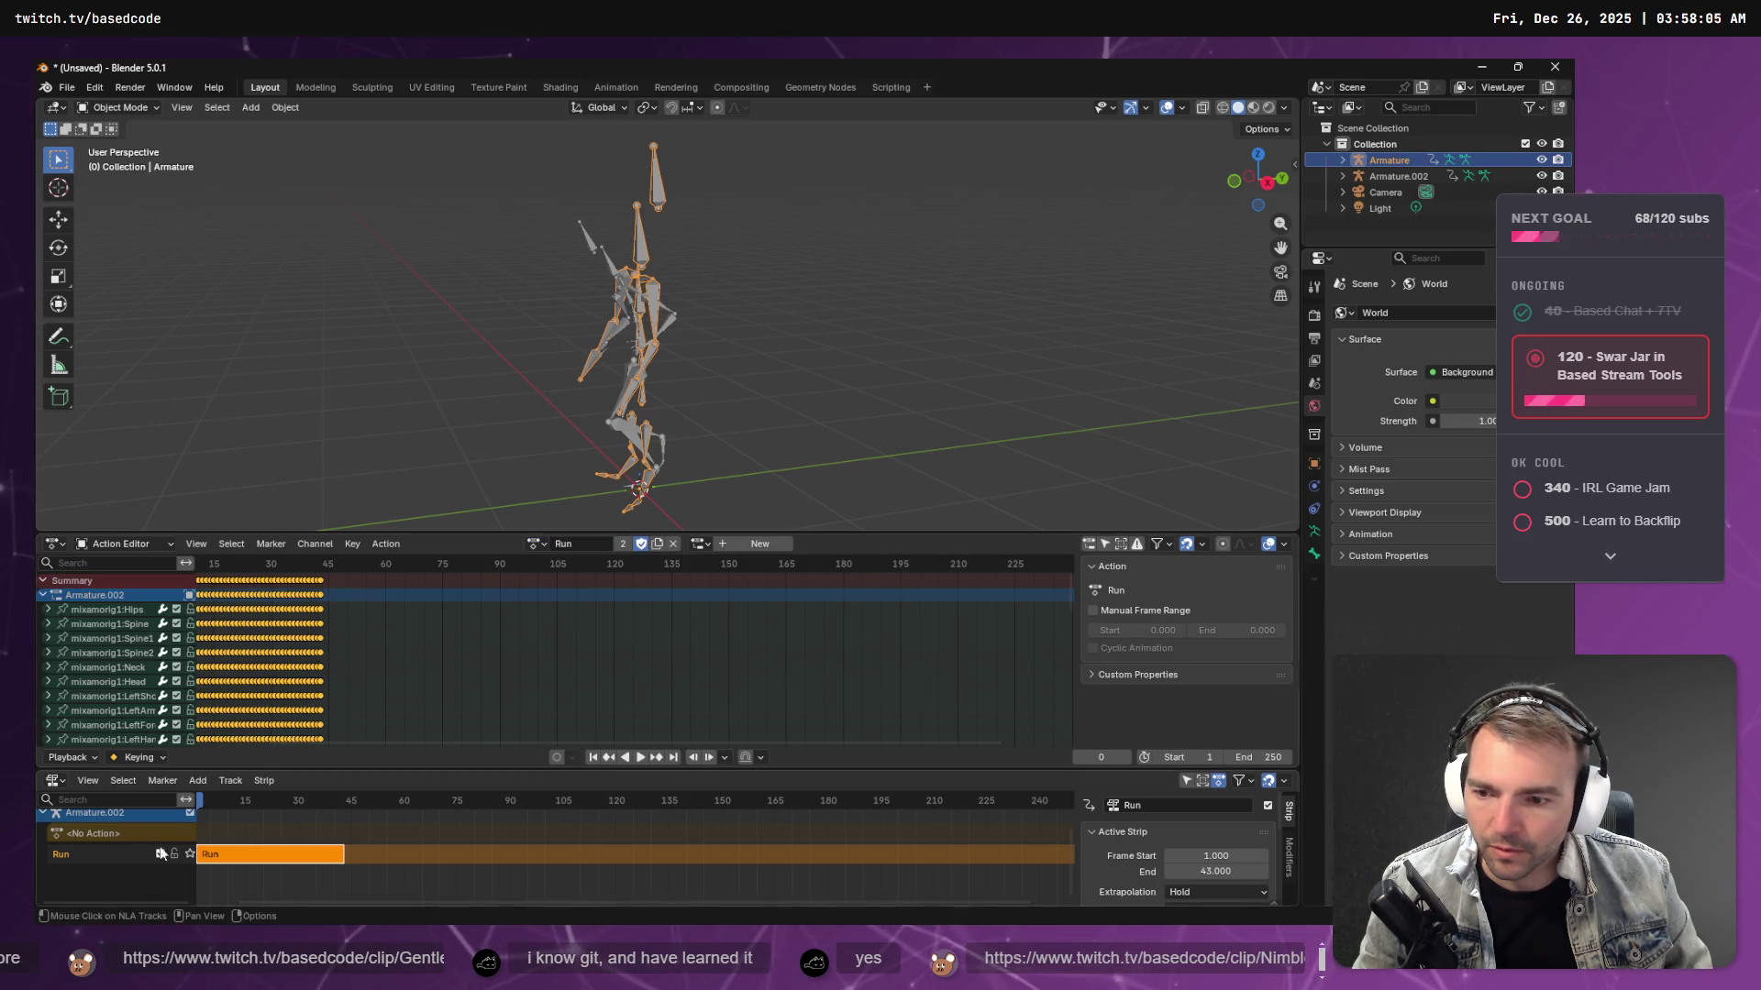
scroll(134, 851, "down", 1)
key("ctrl+z")
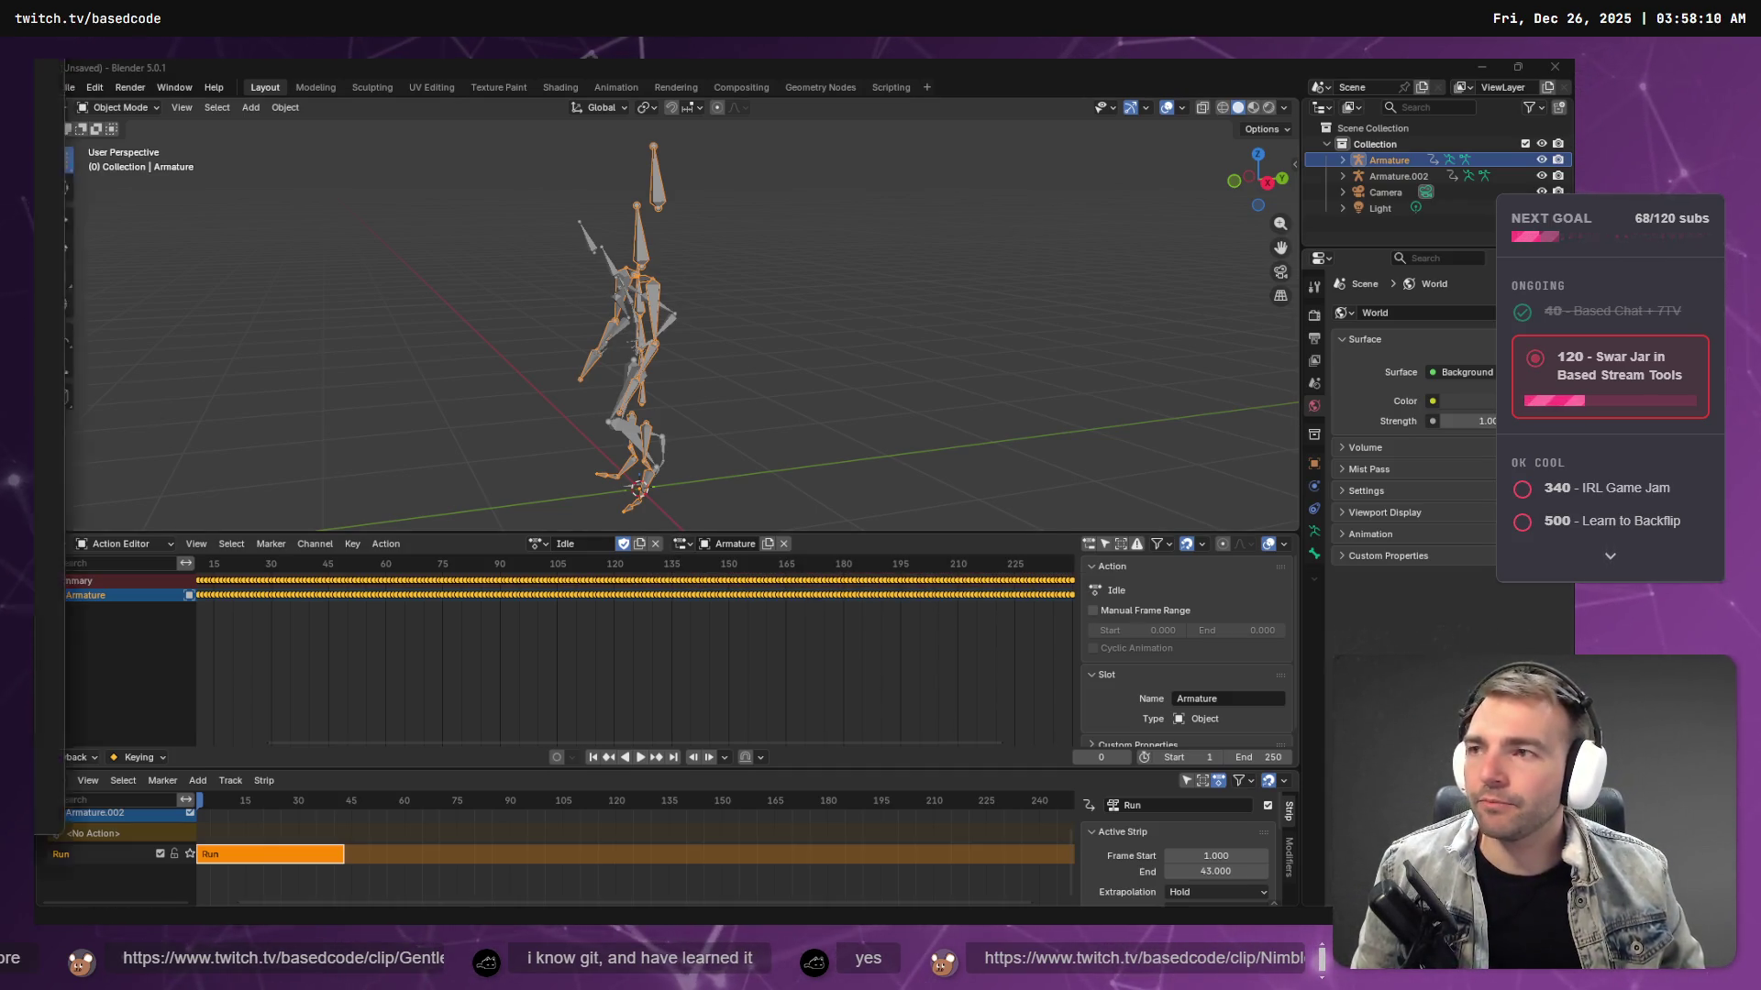
key("alt+Tab")
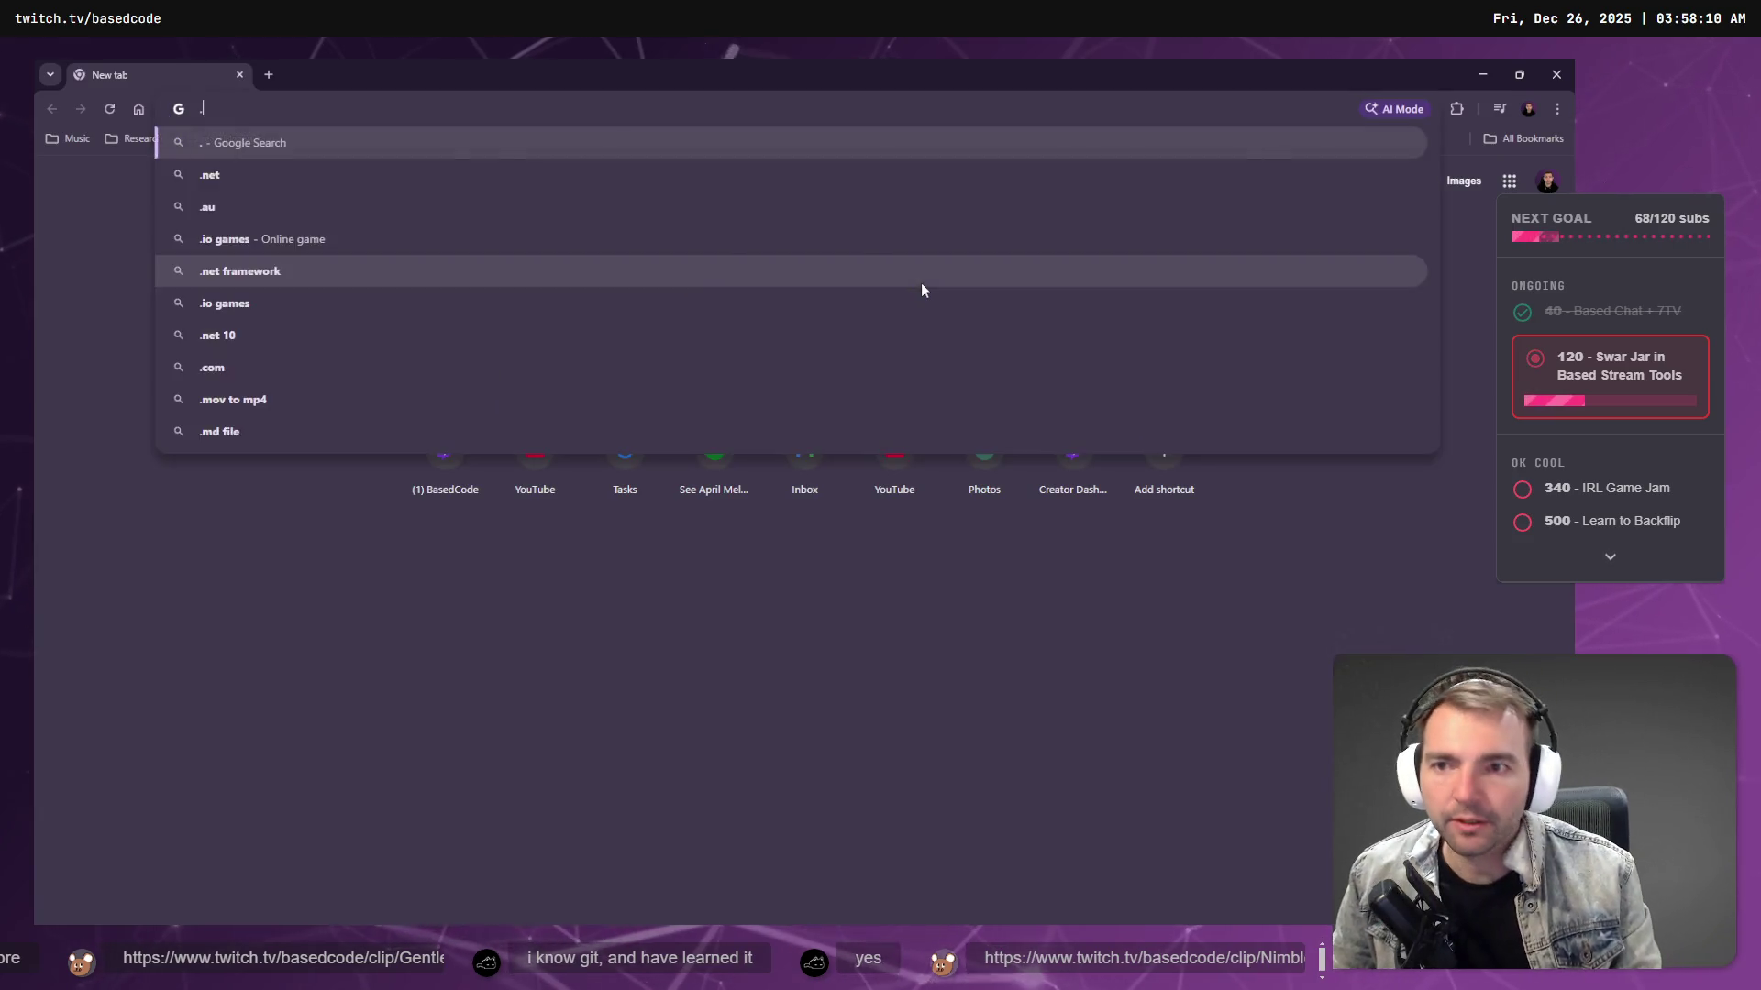
- Load the twitch.tv home page from the address bar suggestion
type("twit")
key("Down")
key("Up")
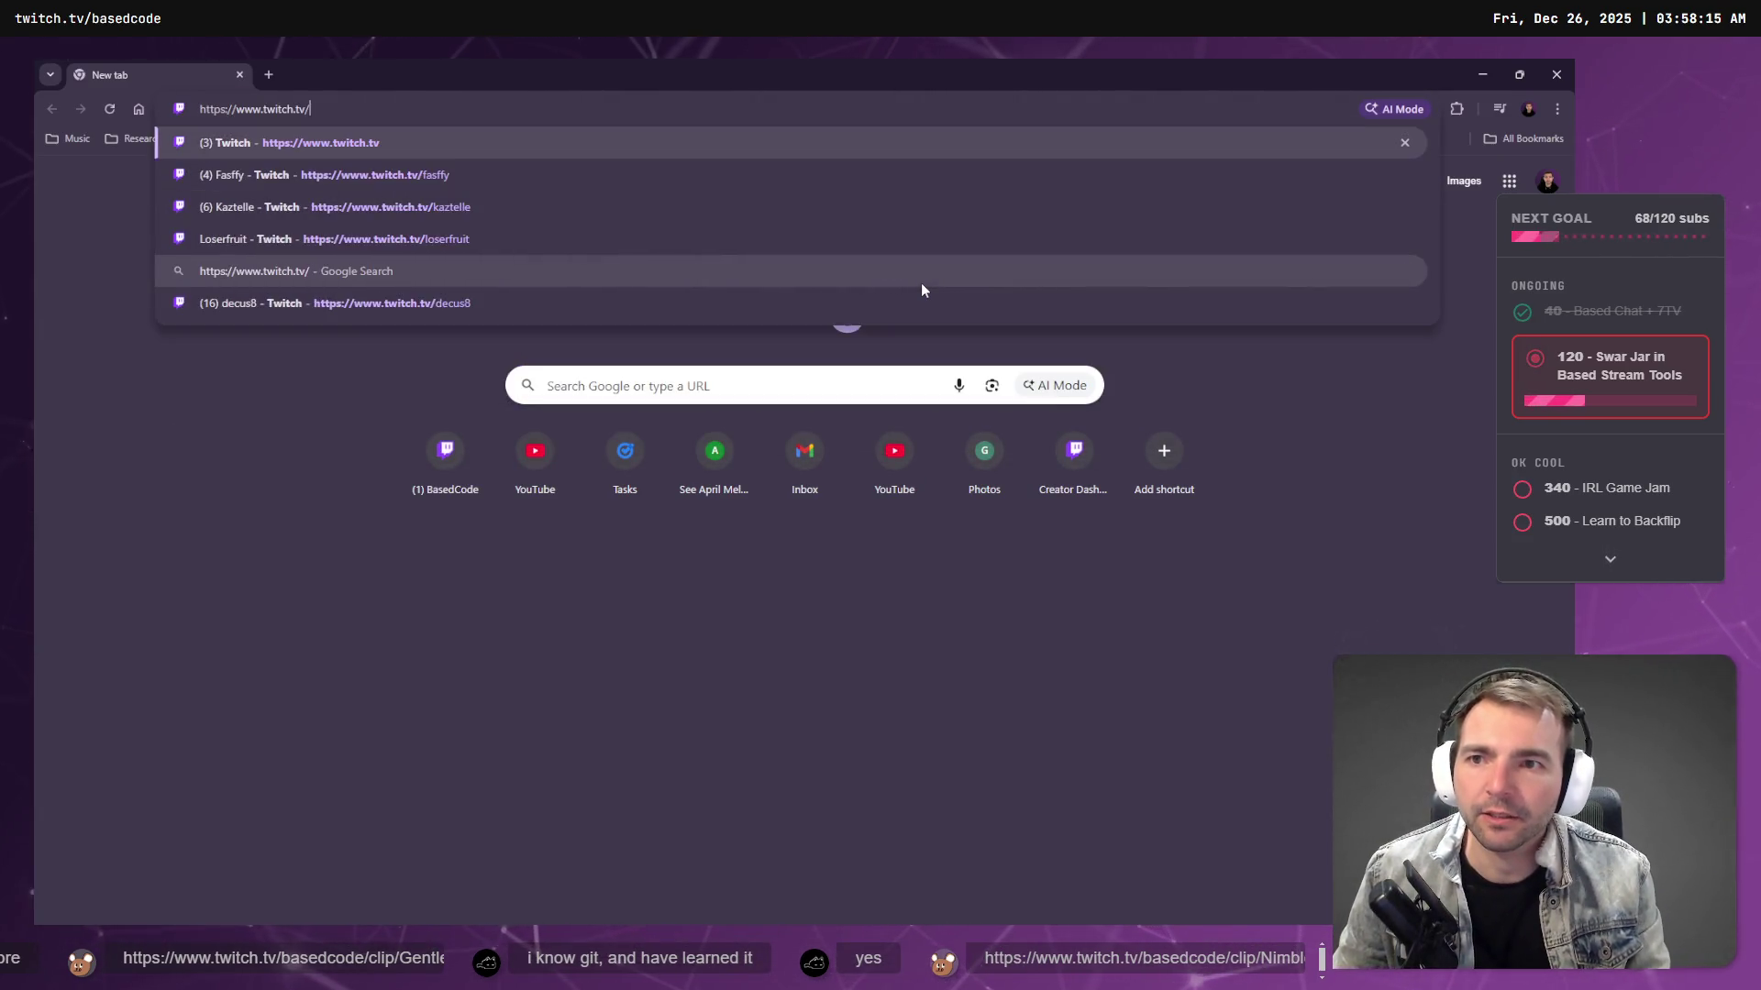
key("Return")
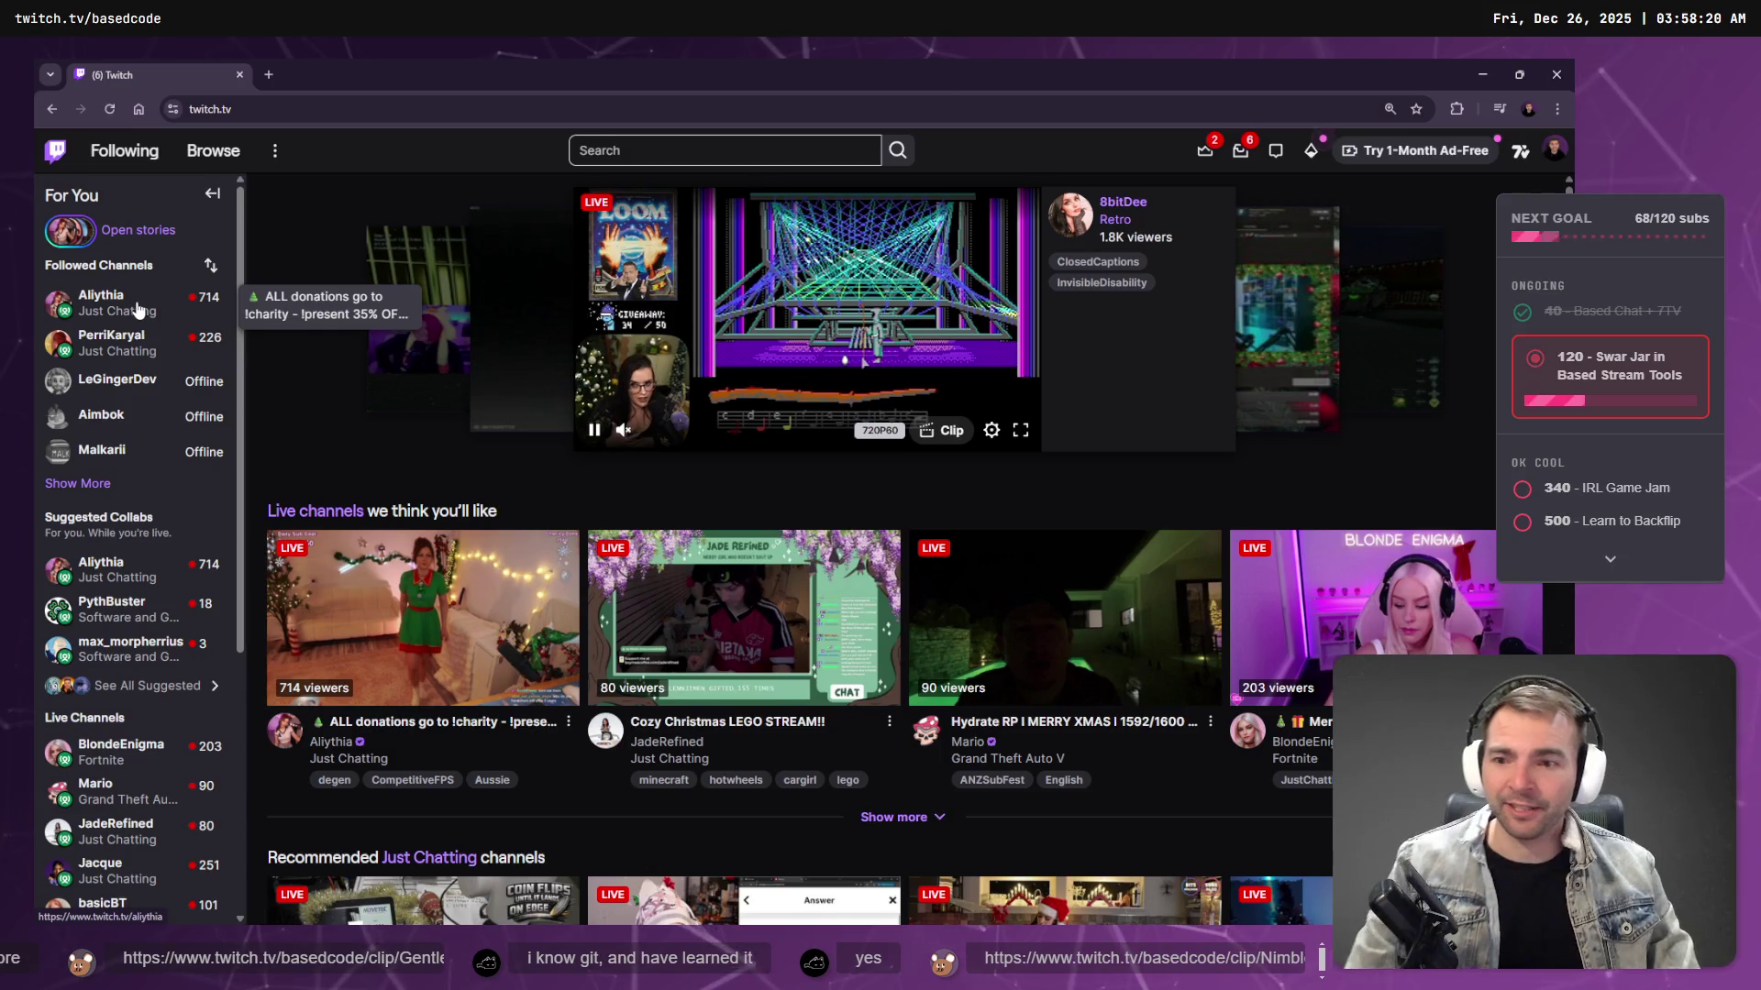
- Hop through suggested channels in the sidebar to a live Just Chatting stream
mouse_move(110, 573)
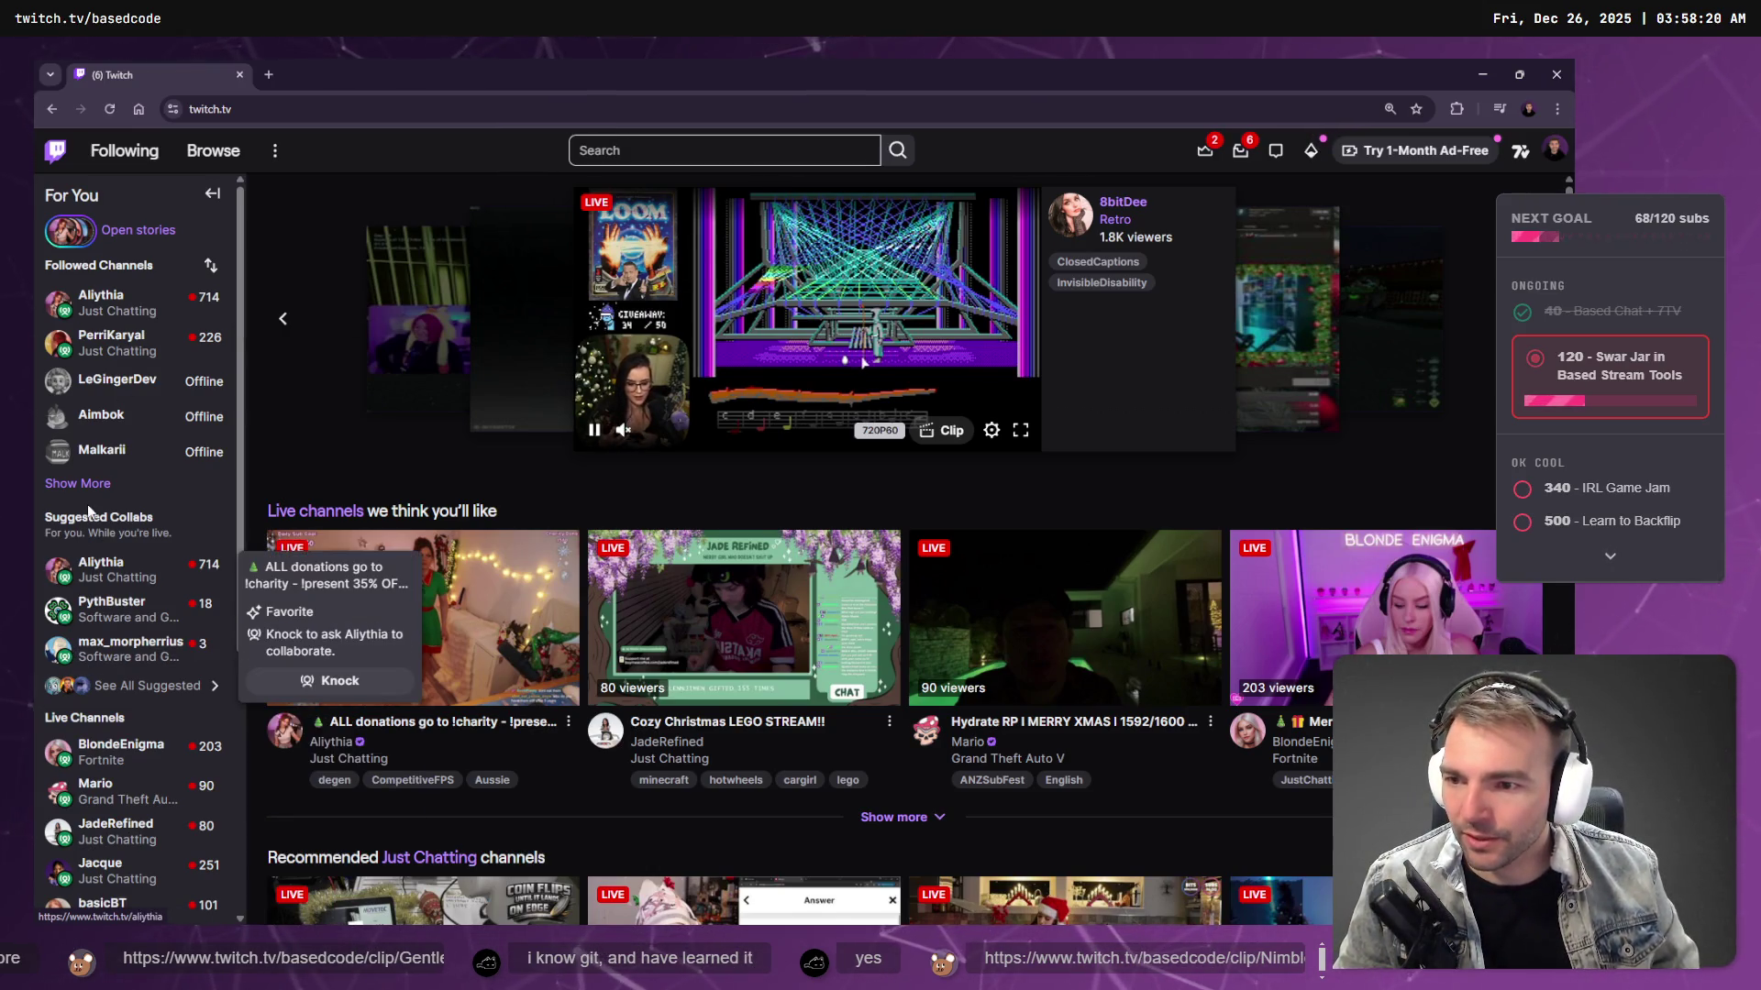
mouse_move(124, 610)
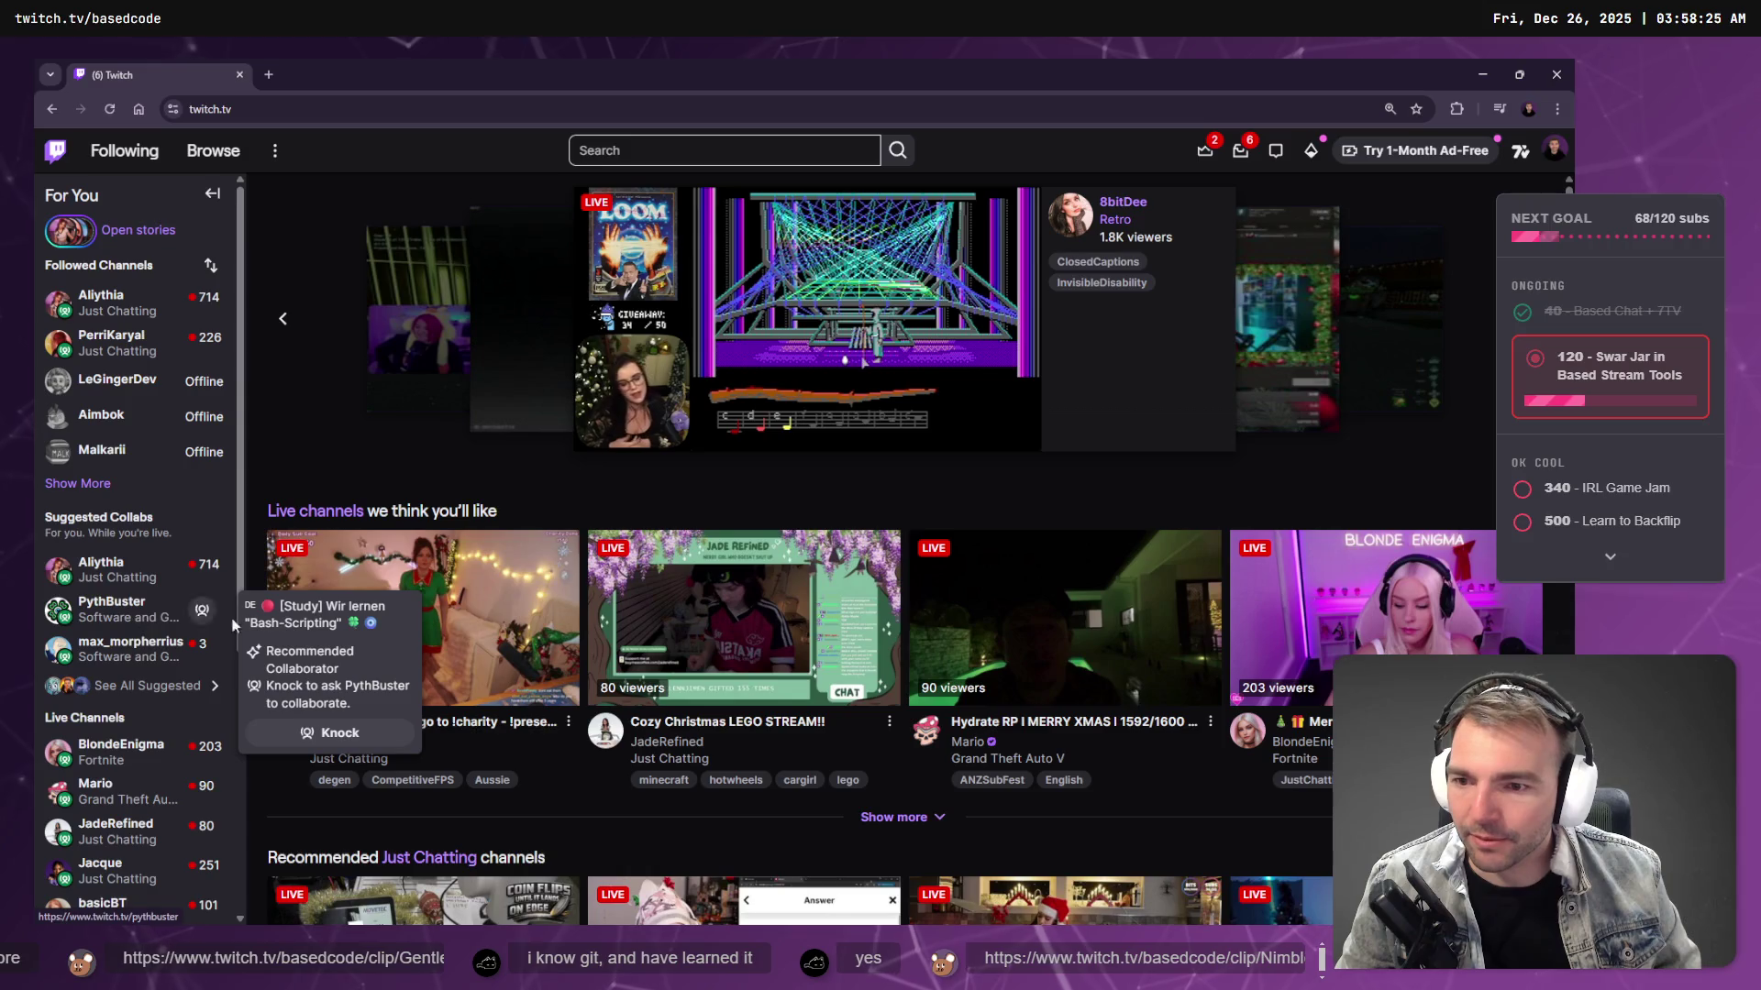
left_click(120, 607)
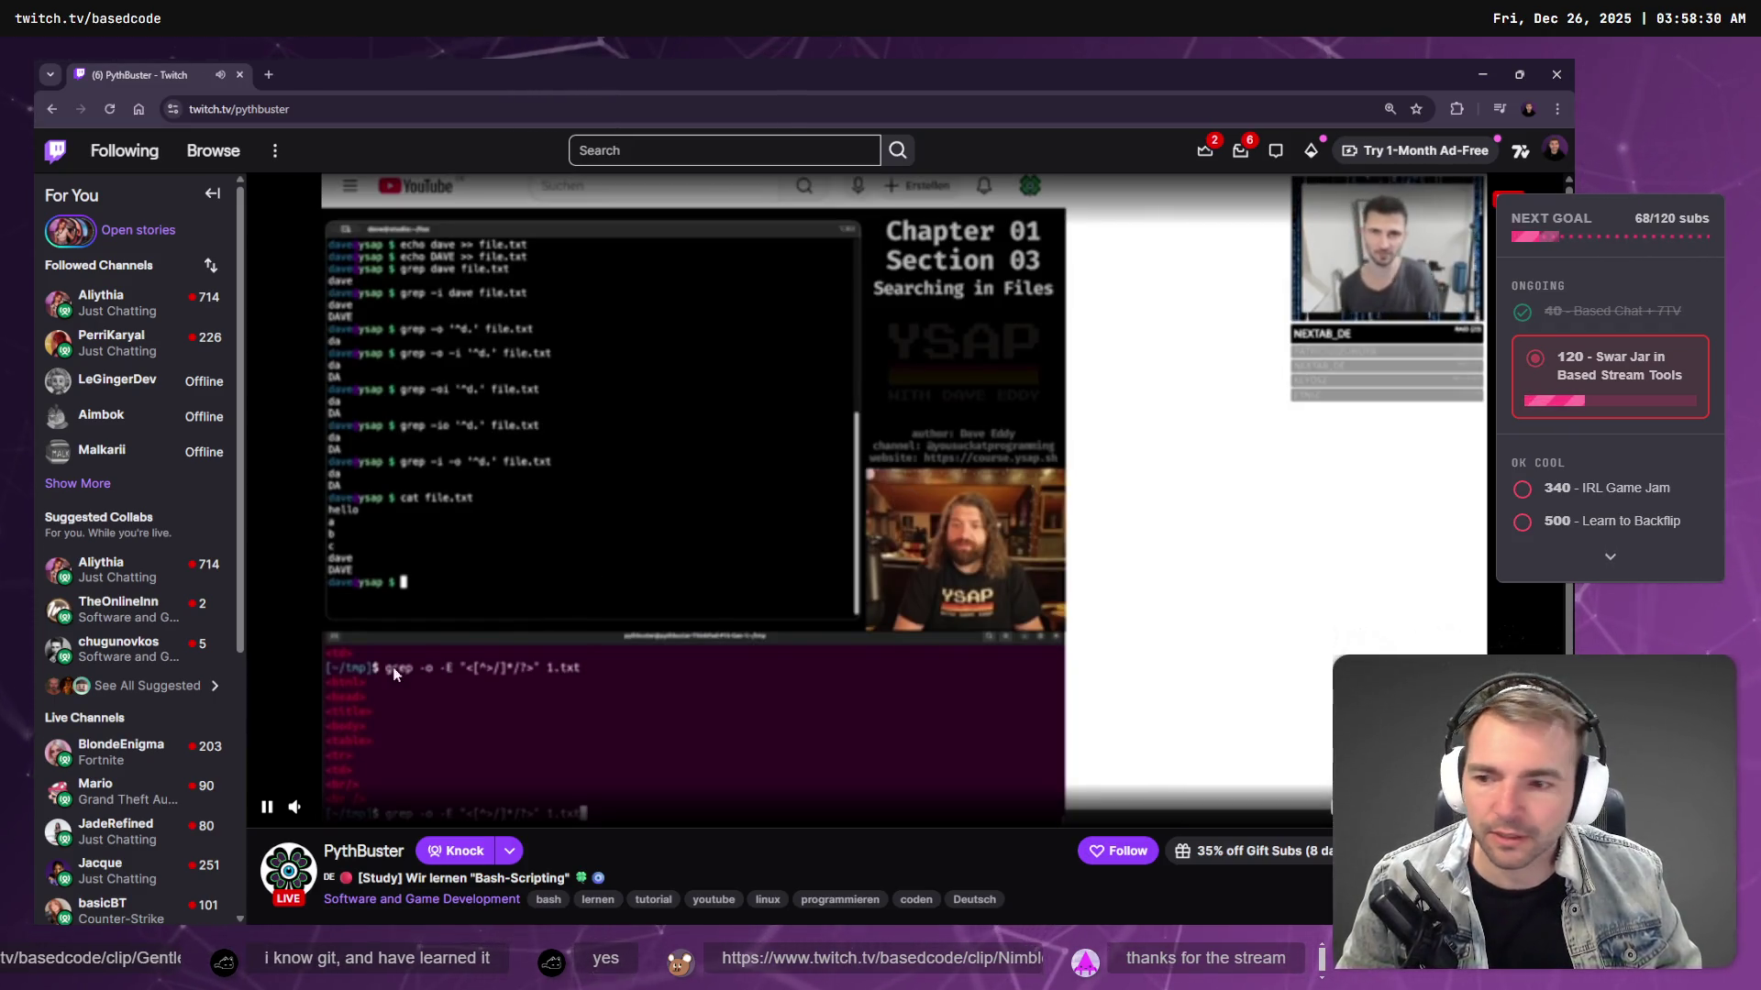
mouse_move(131, 759)
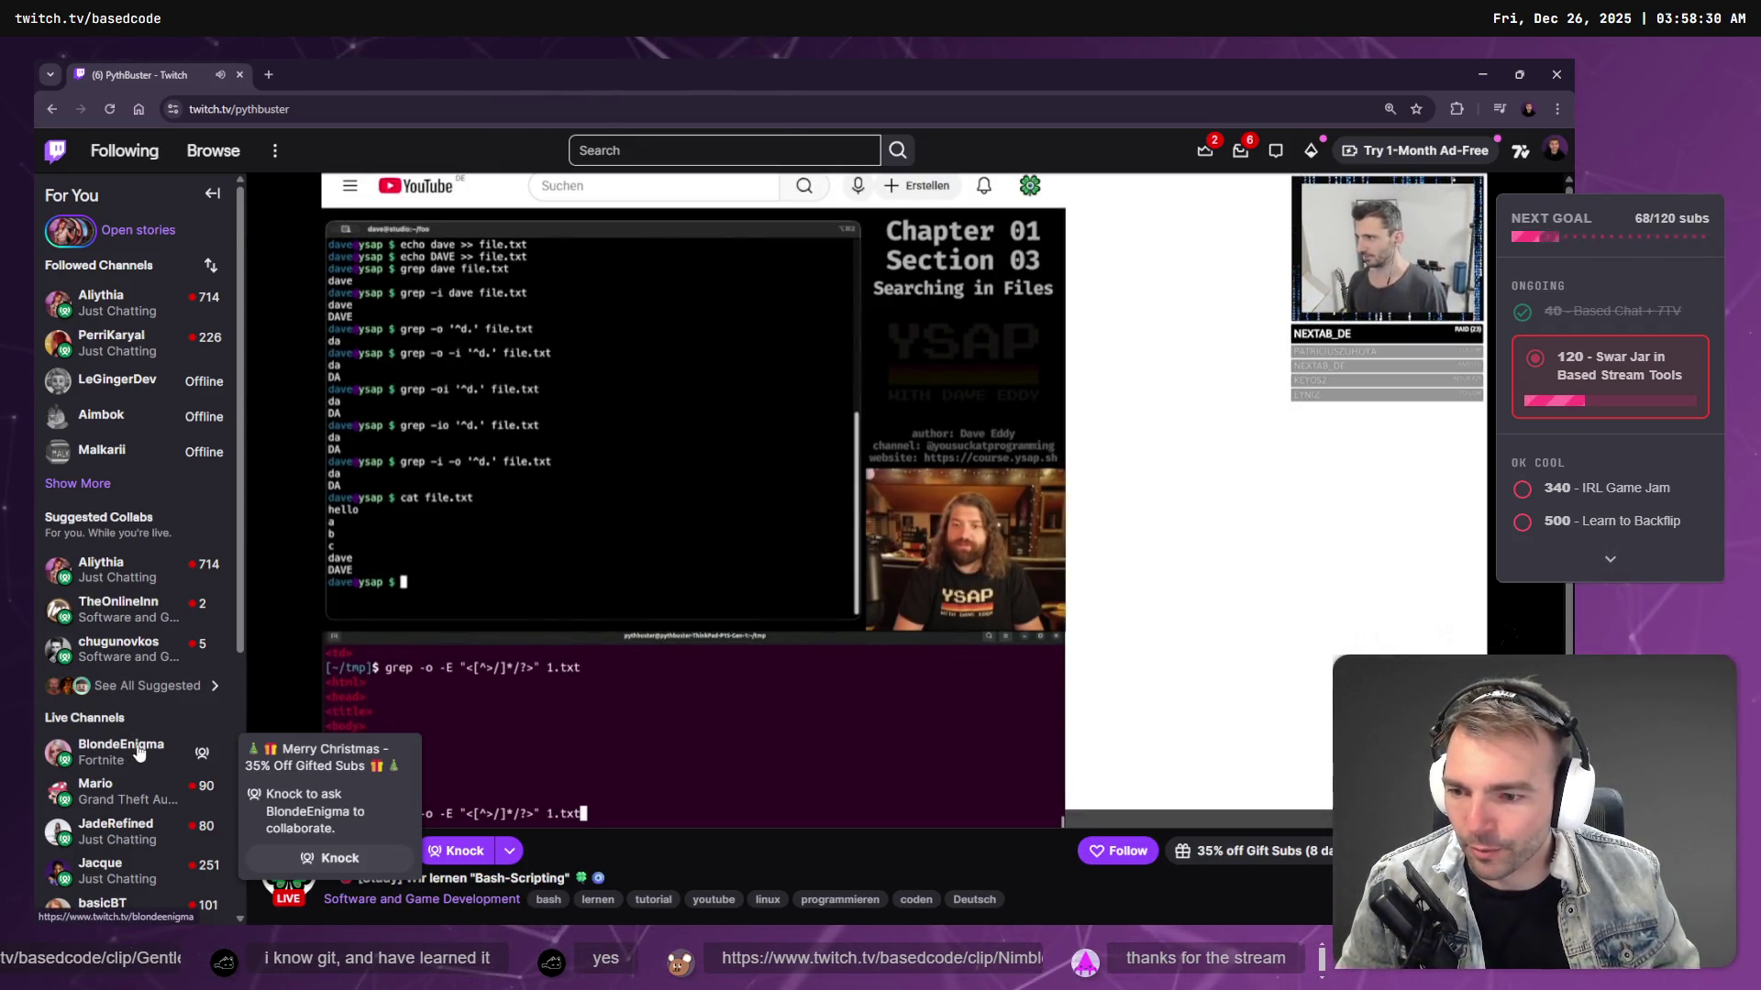
scroll(135, 775, "down", 1)
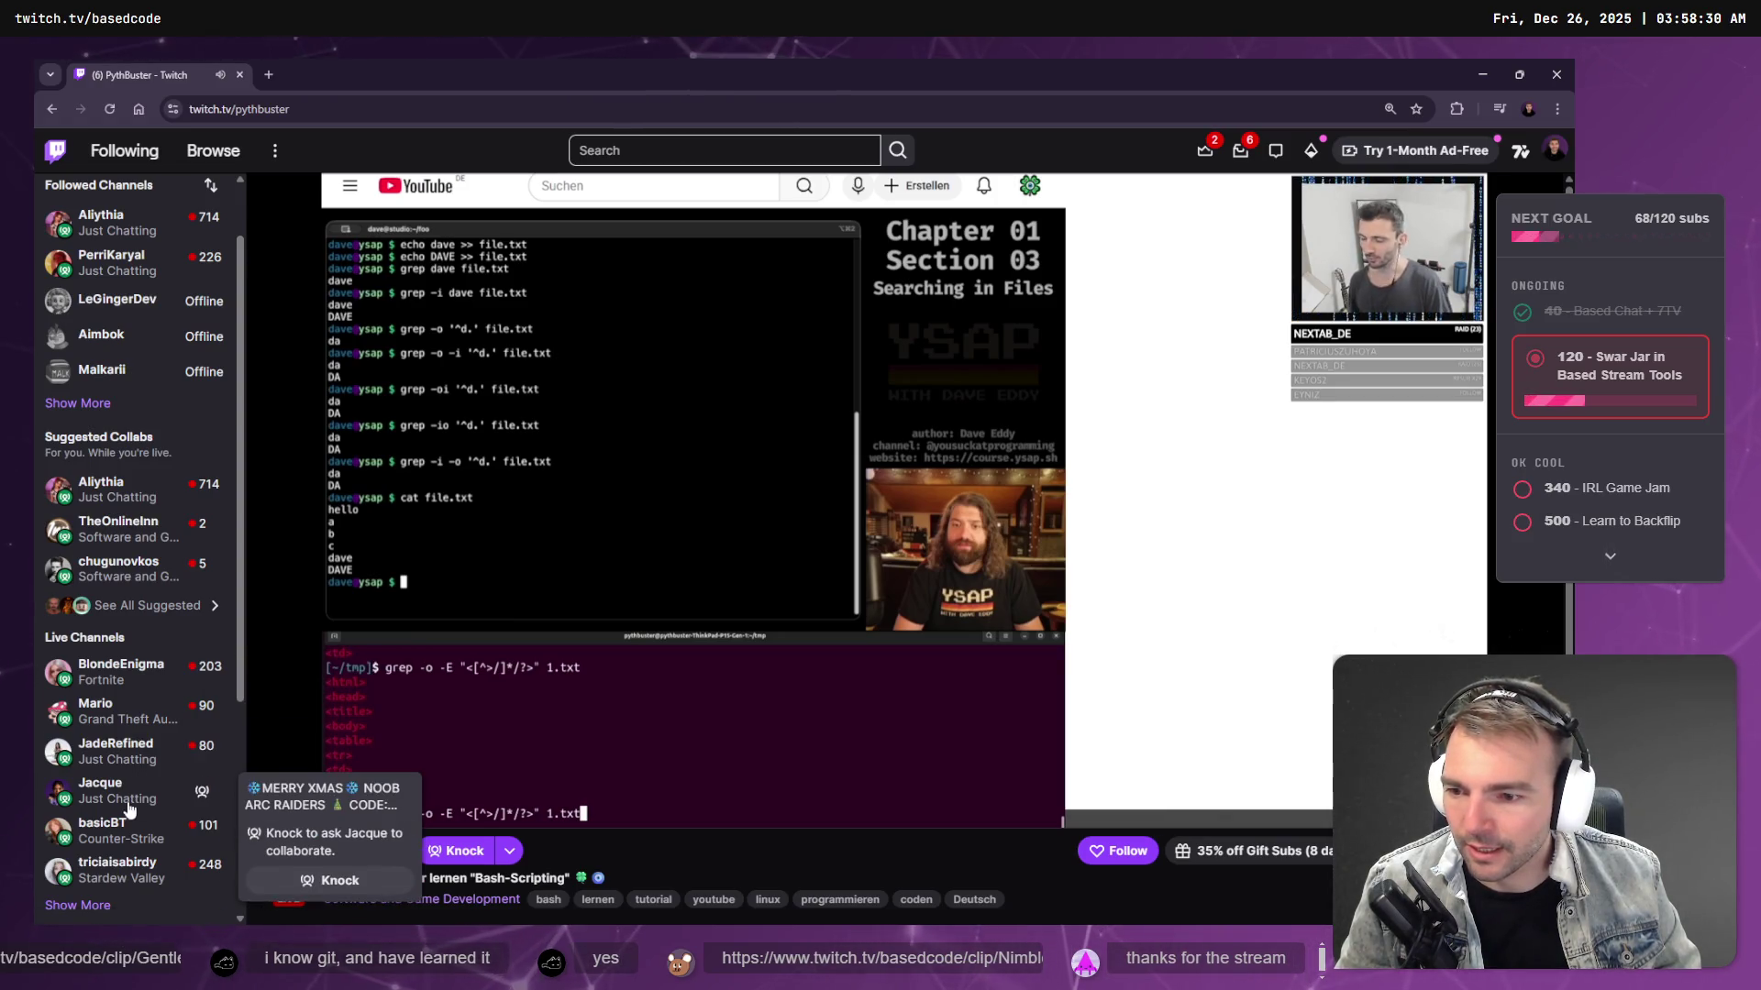
left_click(211, 790)
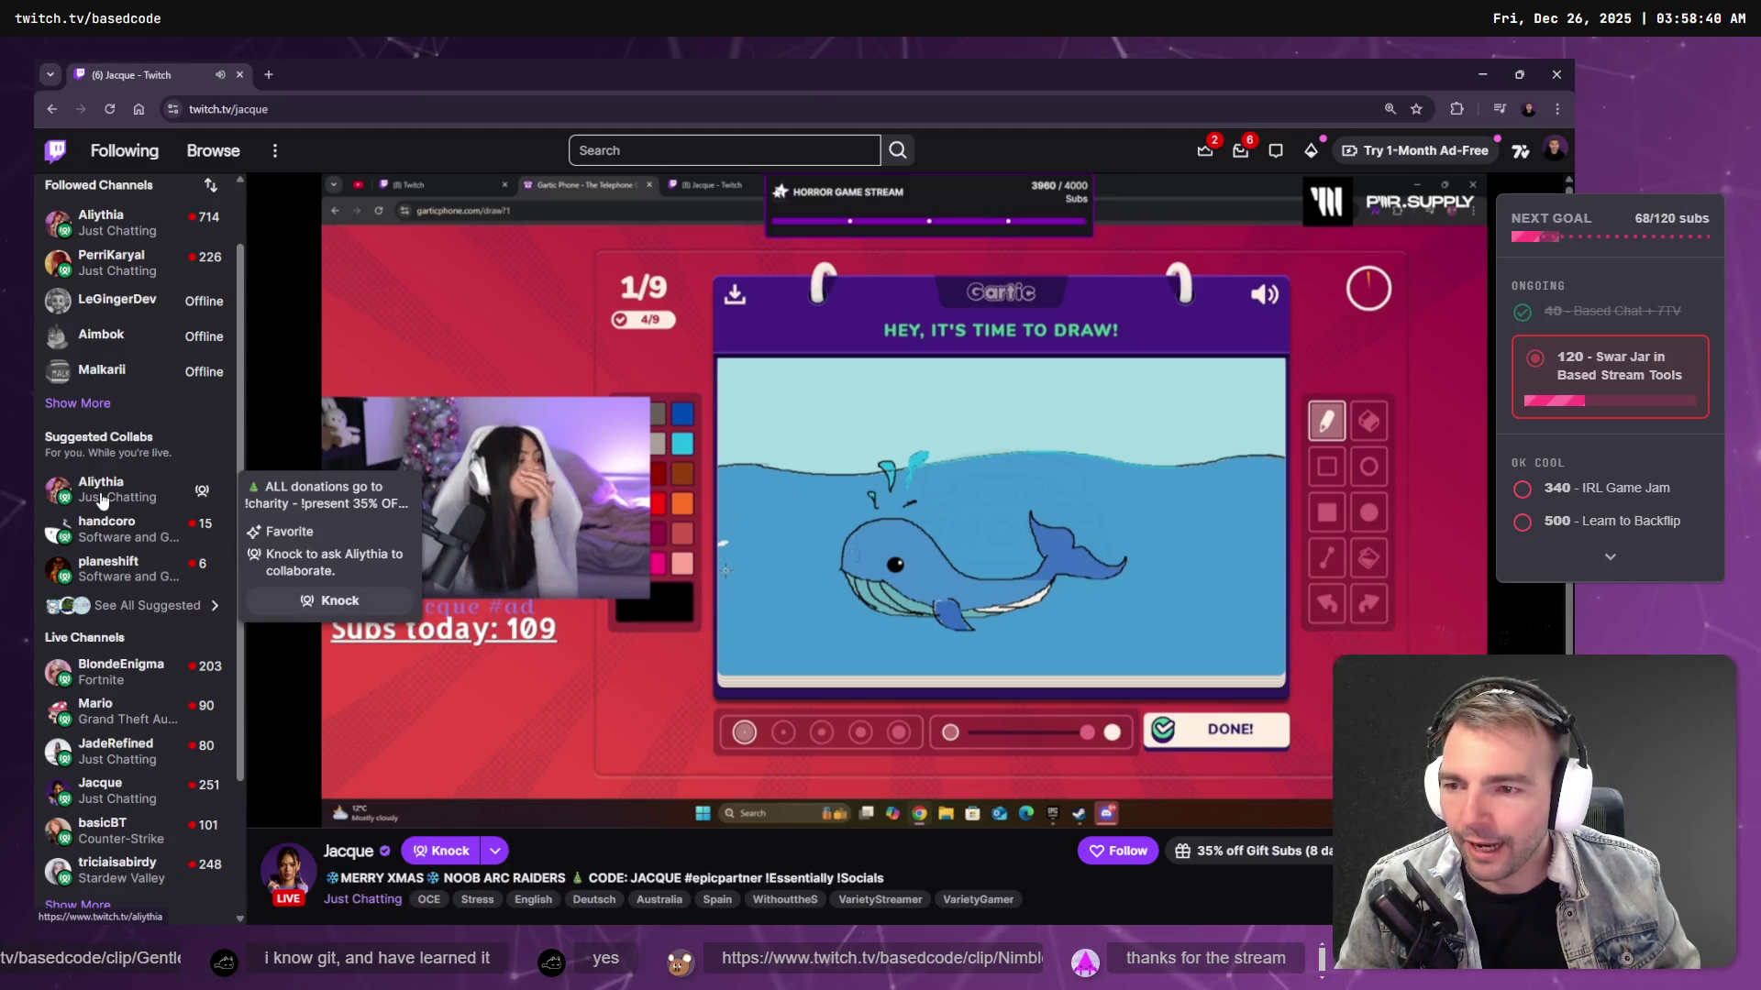
left_click(126, 503)
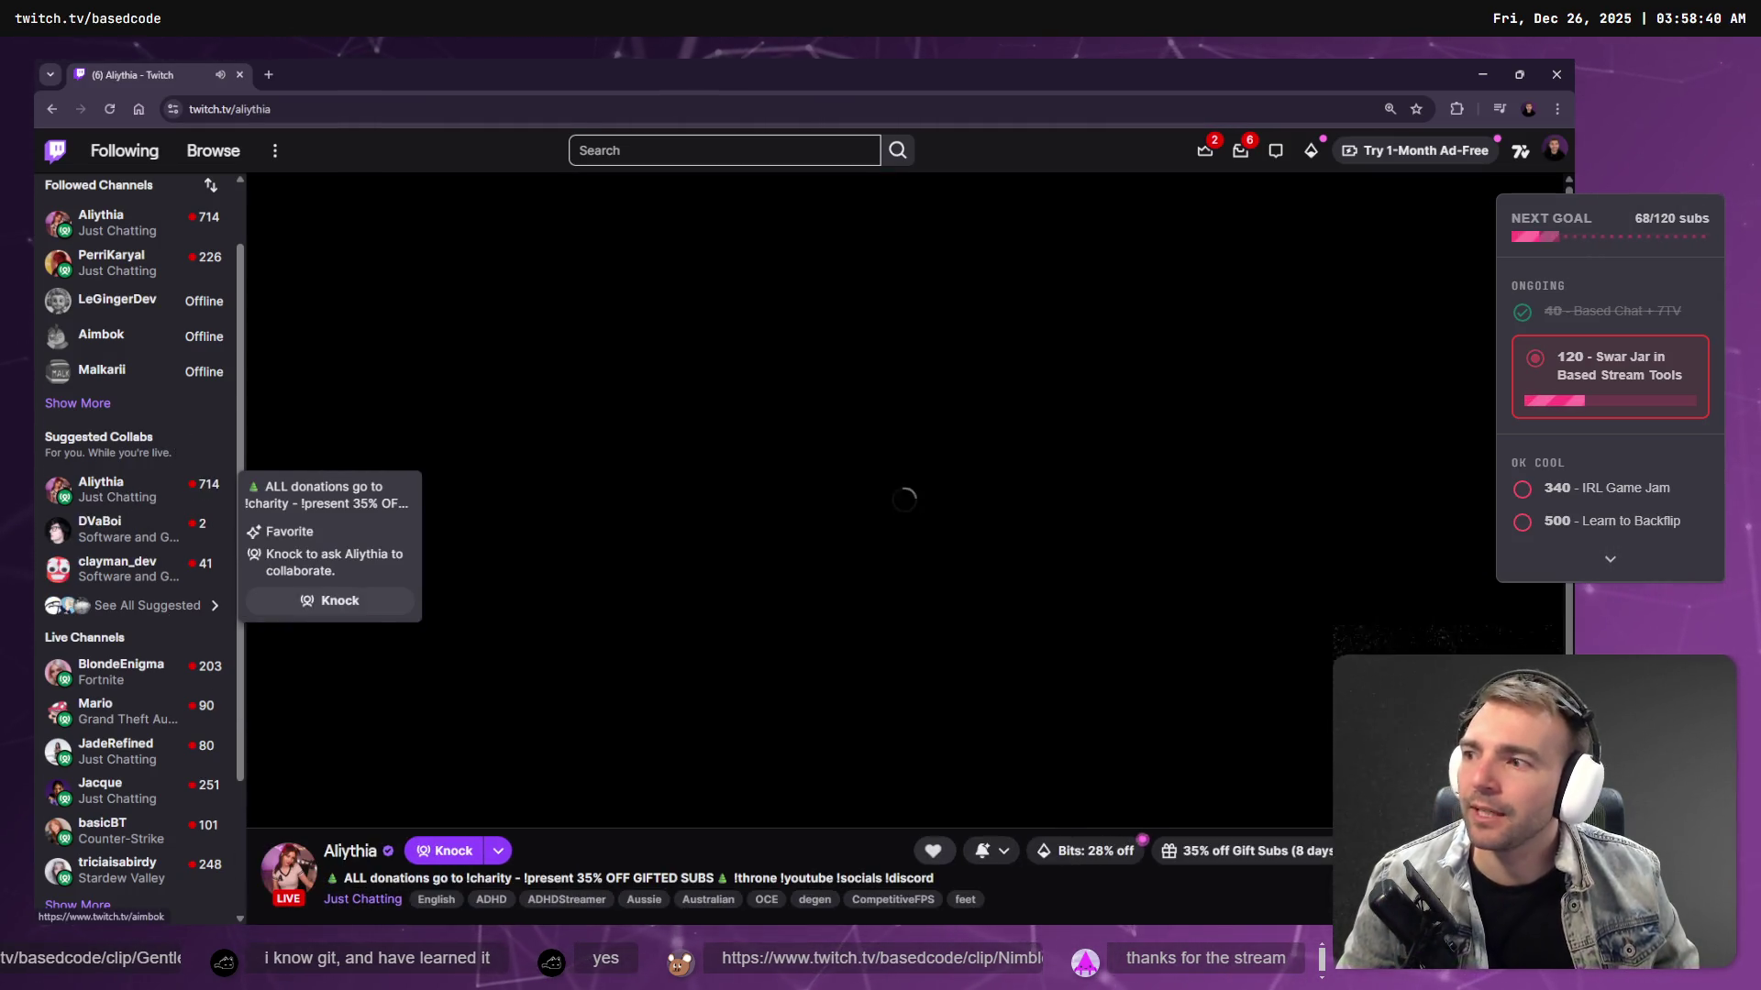